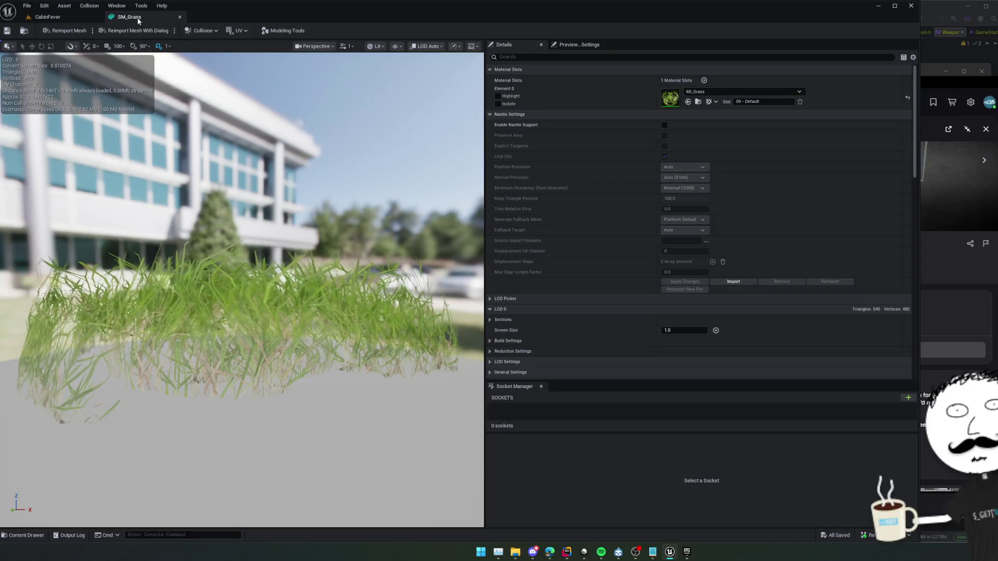
Step: Close the SM_Grass editor and add Grass_Patch_1 as a foliage type in the Foliage panel
middle_click(137, 17)
left_click_drag(368, 378, 431, 268)
left_click_drag(459, 227, 460, 229)
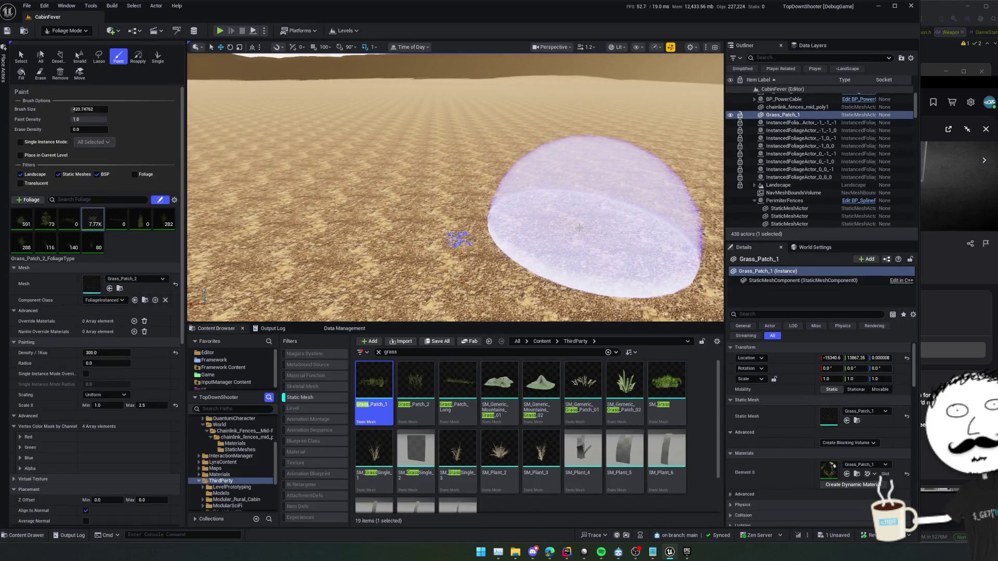
key("ctrl+z")
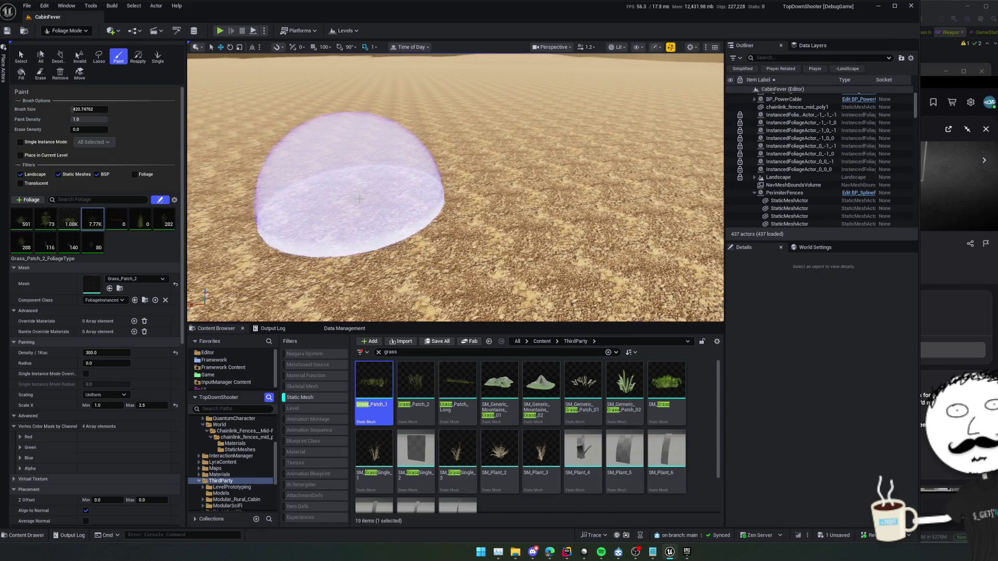
Step: Paint a trial grass patch on the desert, then undo it
left_click(353, 171)
scroll(424, 245, "up", 3)
scroll(444, 186, "down", 2)
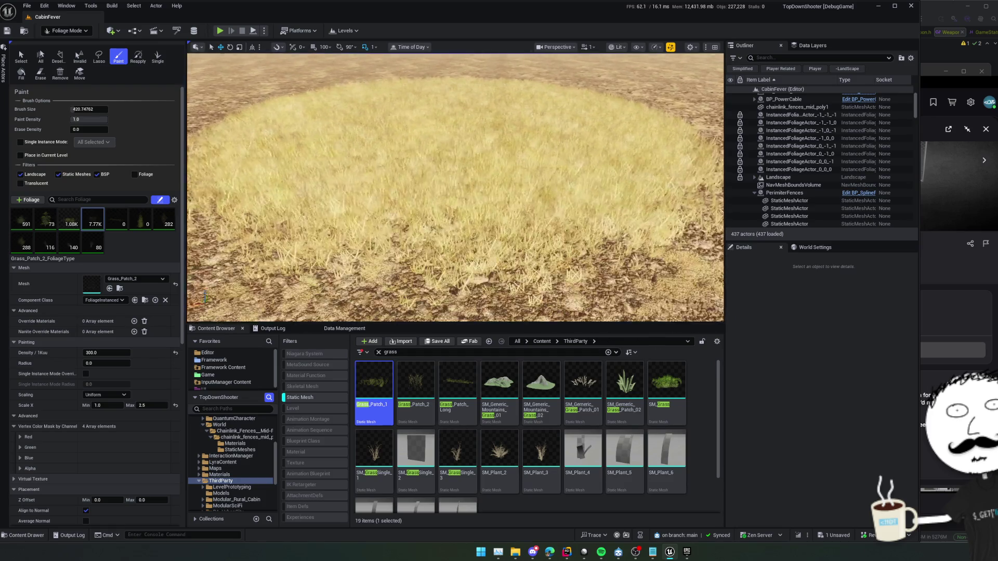
key("ctrl+z")
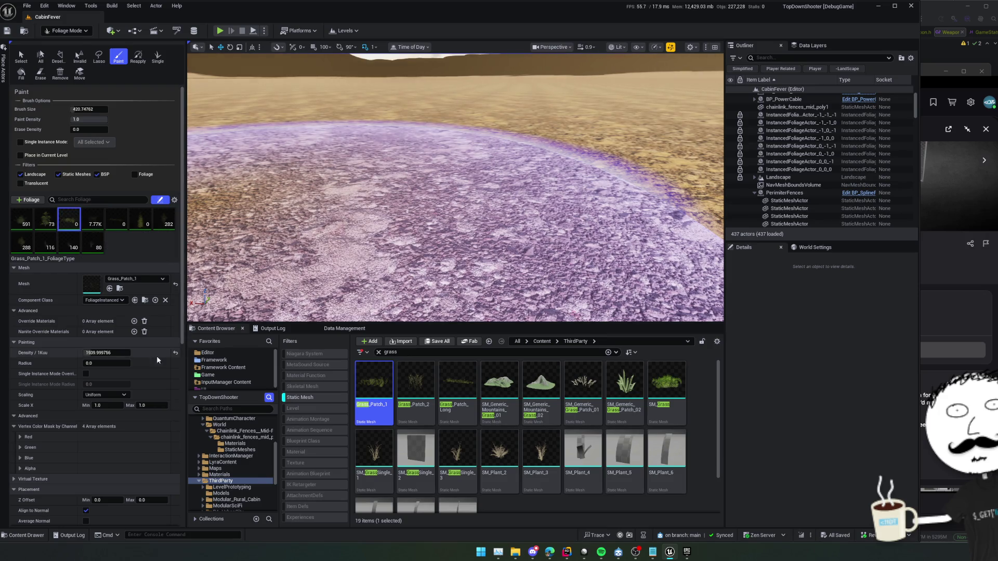
Step: Set Grass_Patch_1 Scale X Max to 4 and paint a round patch of larger dry grass
scroll(125, 353, "down", 2)
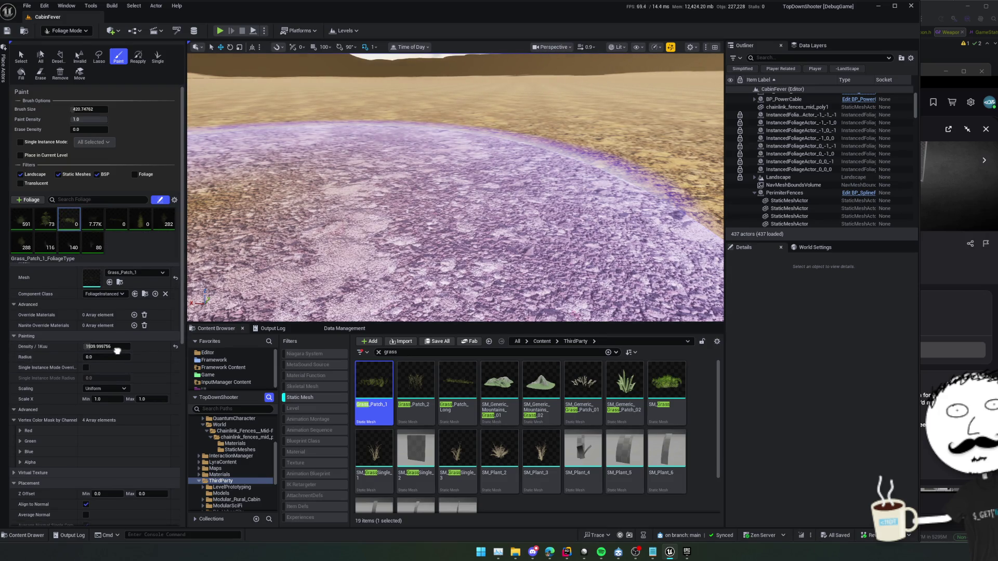
scroll(117, 313, "up", 2)
type("3")
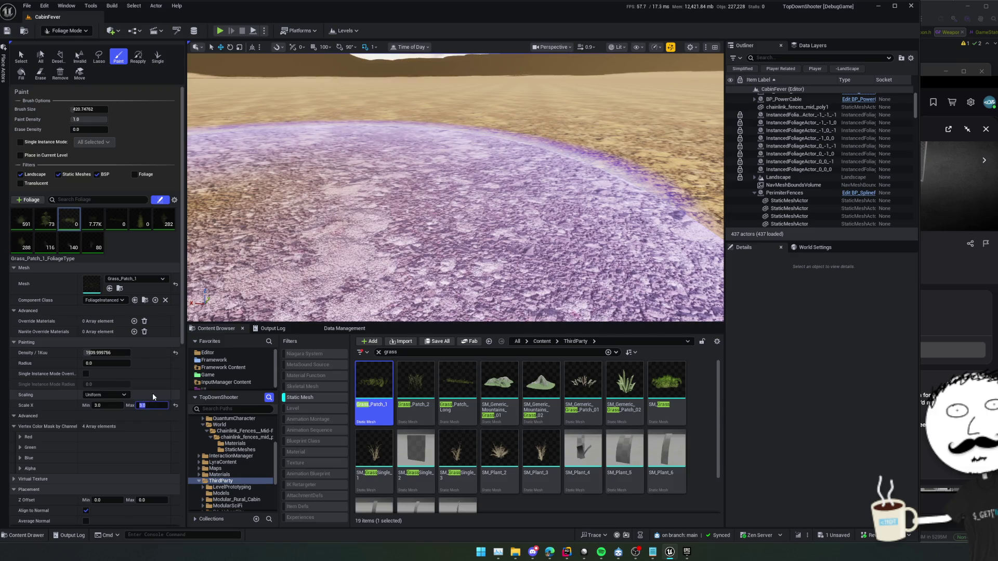
type("4")
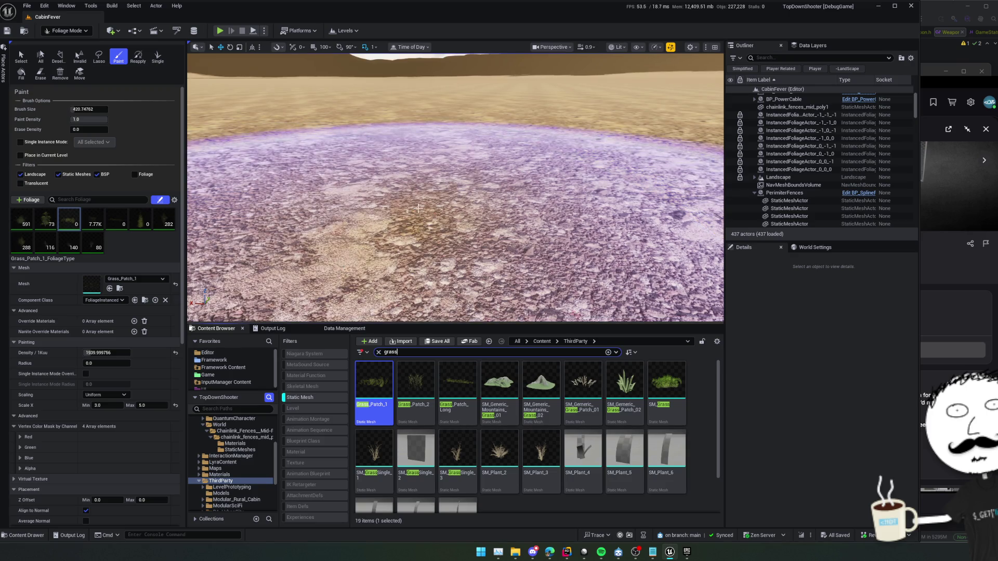
left_click(436, 187)
scroll(437, 186, "down", 10)
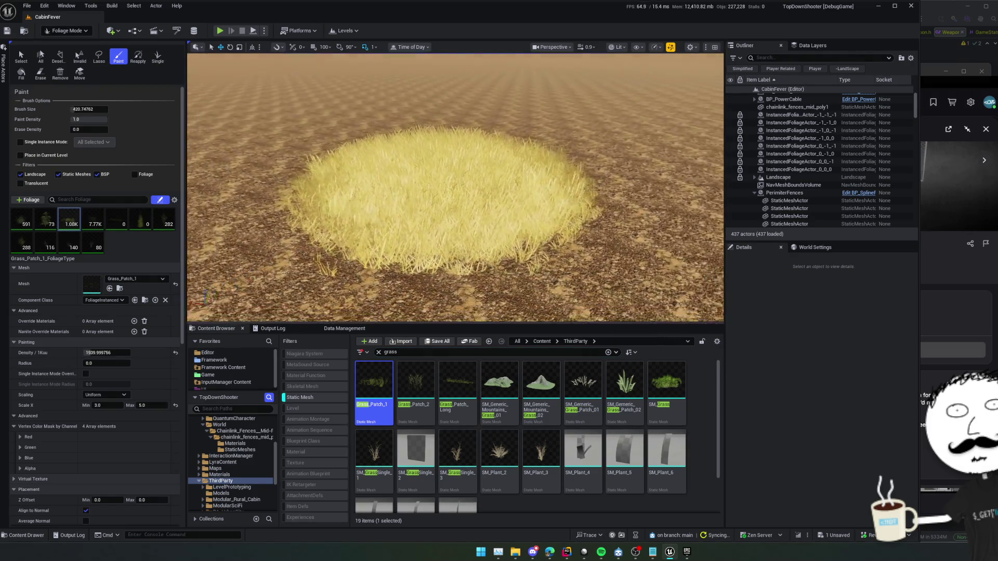
Step: Erase the grass patch, then paint a new patch plus a second one to the right
scroll(456, 187, "up", 5)
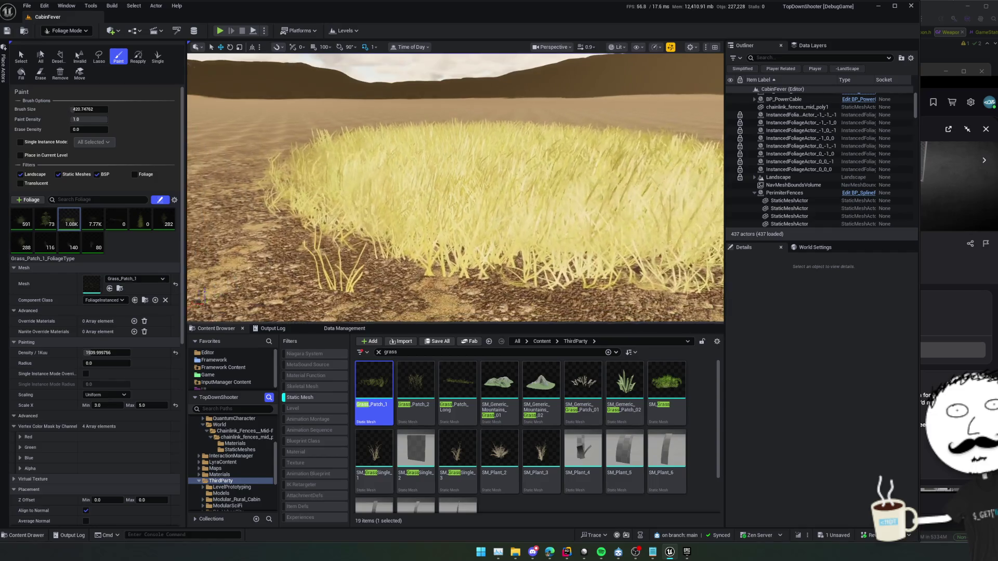
scroll(405, 205, "down", 5)
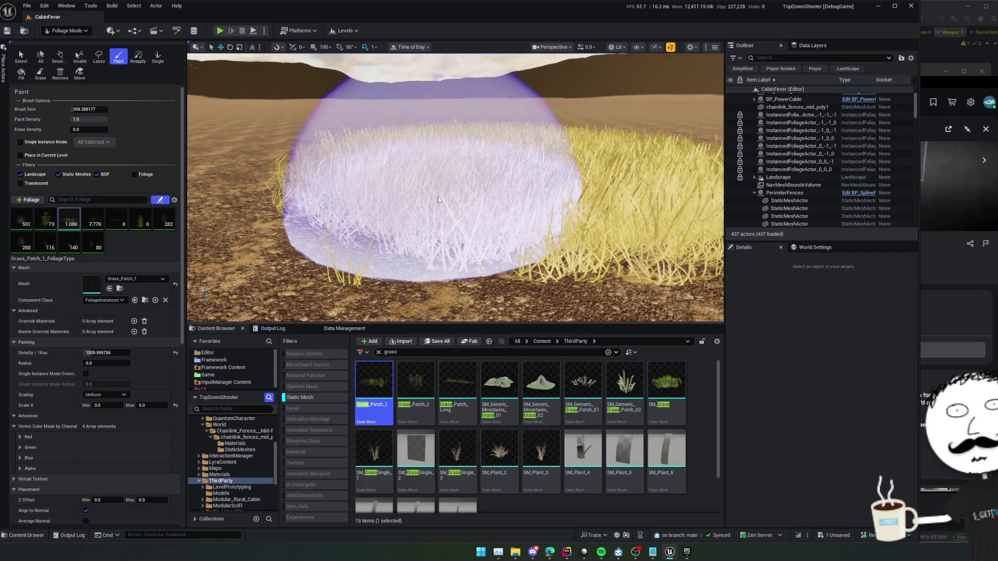
mouse_move(447, 195)
left_mouse_down()
mouse_move(486, 188)
mouse_move(373, 212)
mouse_move(417, 170)
left_mouse_up()
key("shift")
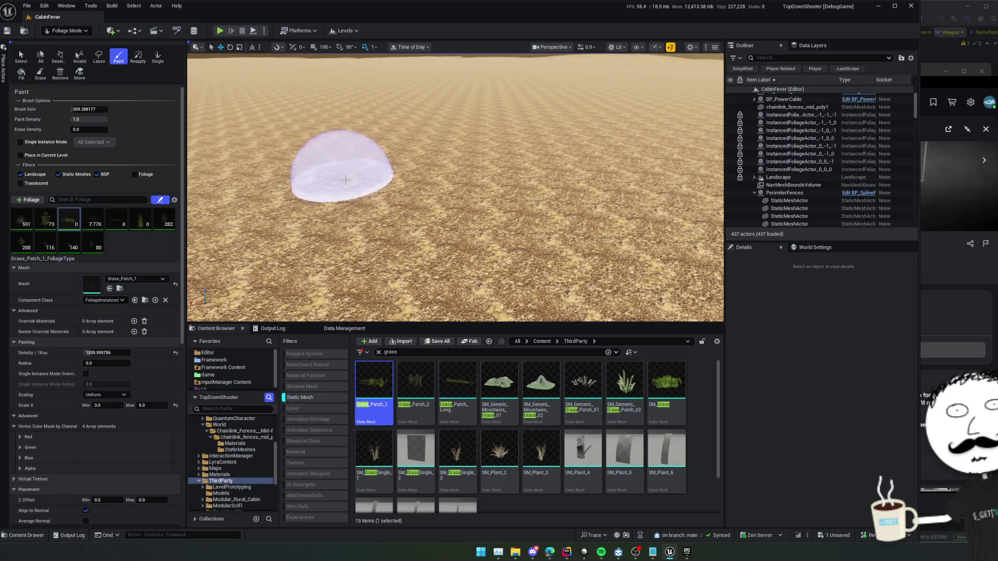
left_click_drag(345, 178, 378, 189)
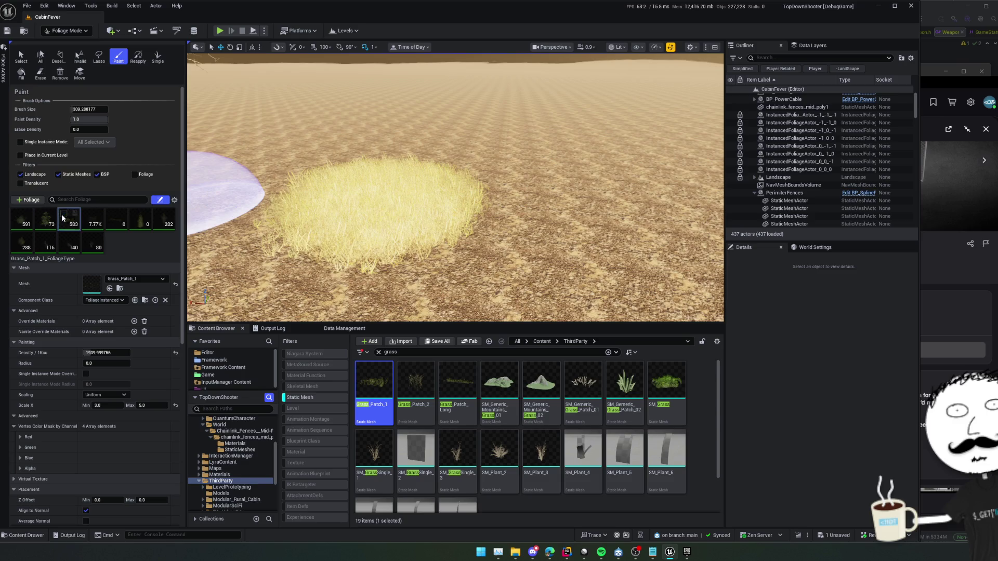
left_click_drag(535, 213, 575, 217)
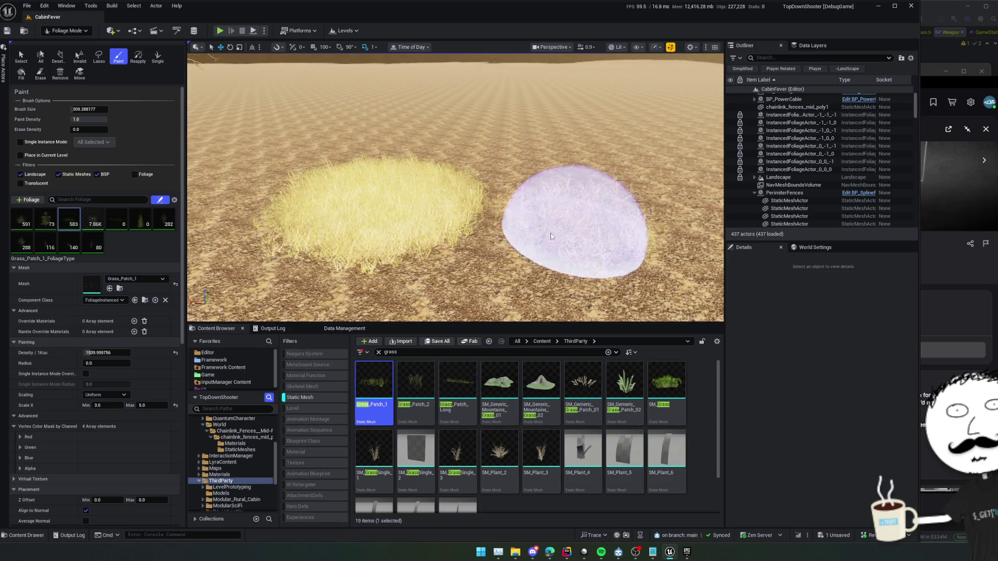
Step: Fly the camera between the patches, undo the second patch, and erase the remaining one
key("w")
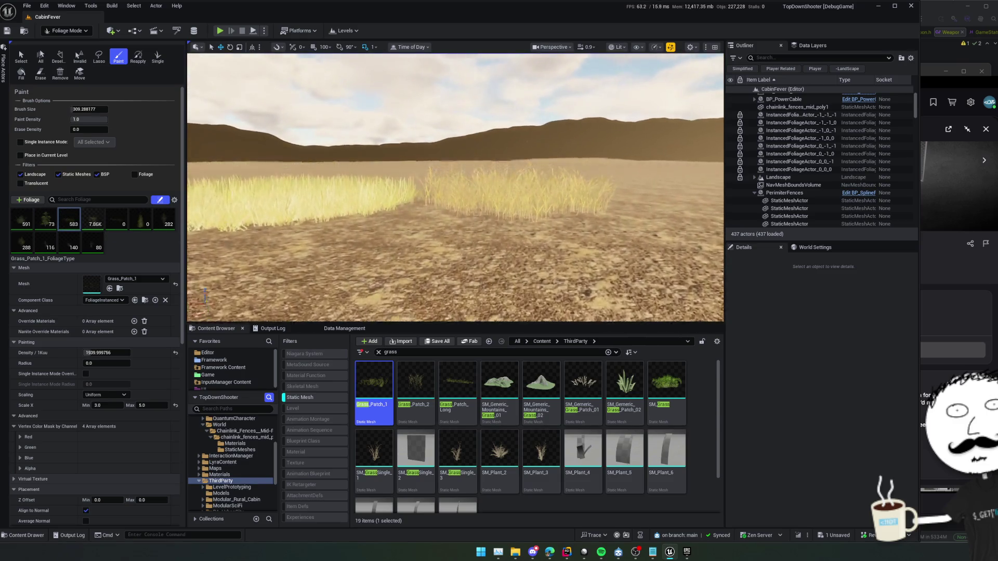
key("w")
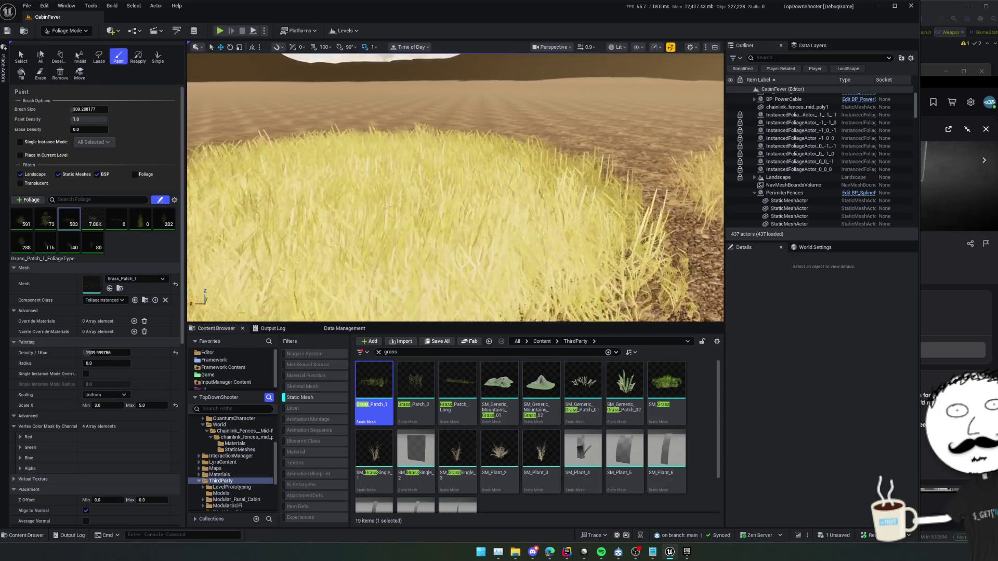
key("ctrl+z")
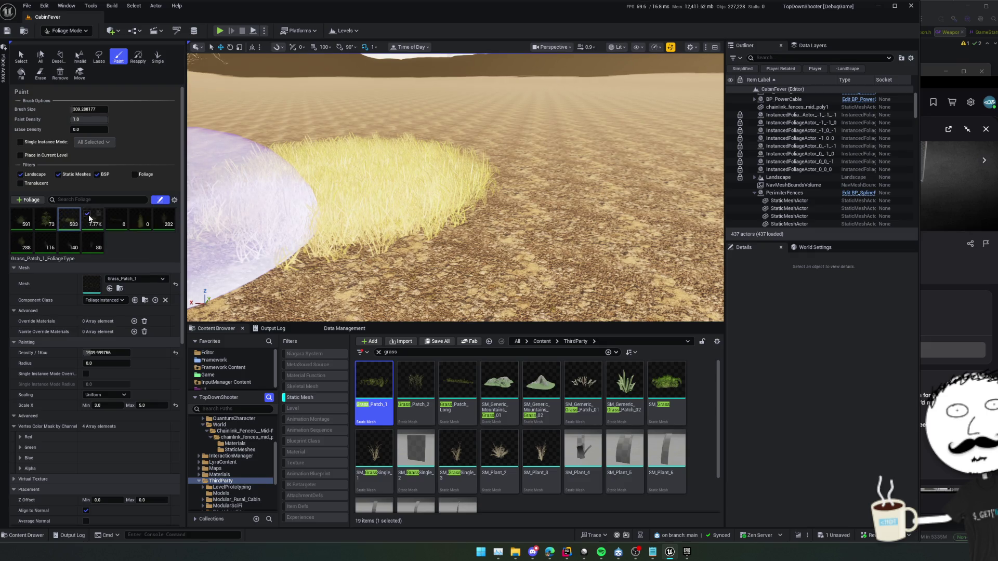
mouse_move(234, 200)
left_mouse_down()
mouse_move(312, 200)
mouse_move(278, 173)
mouse_move(382, 168)
left_mouse_up()
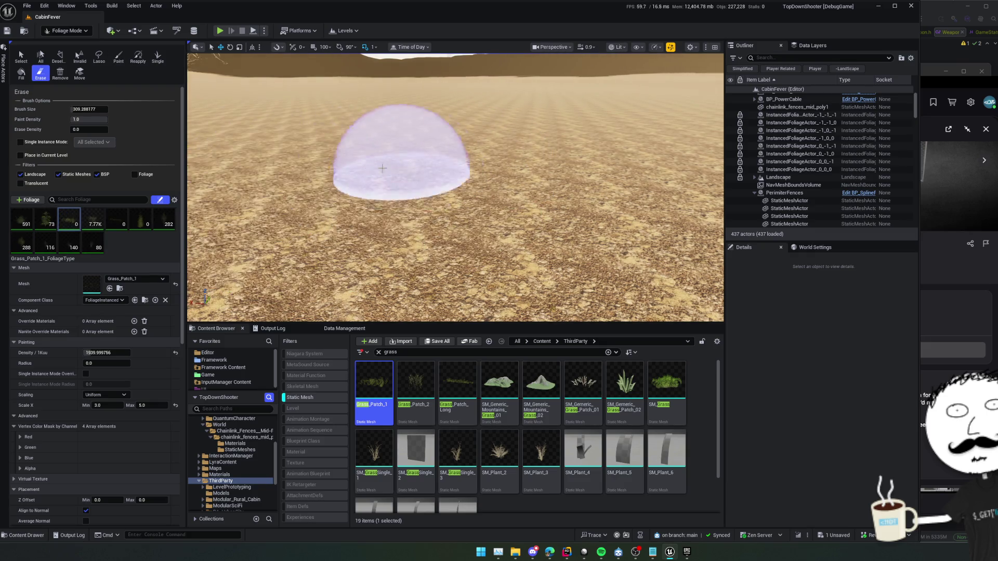
key("shift")
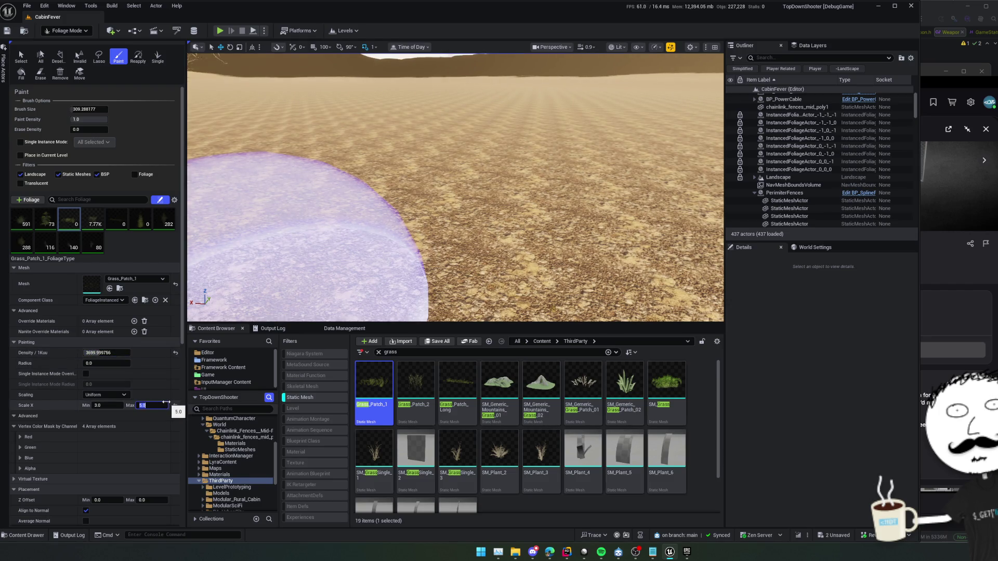
Step: Paint a large central grass patch and erase it twice, repainting in between
mouse_move(457, 212)
left_mouse_down()
mouse_move(446, 198)
mouse_move(446, 208)
left_mouse_up()
scroll(455, 187, "down", 10)
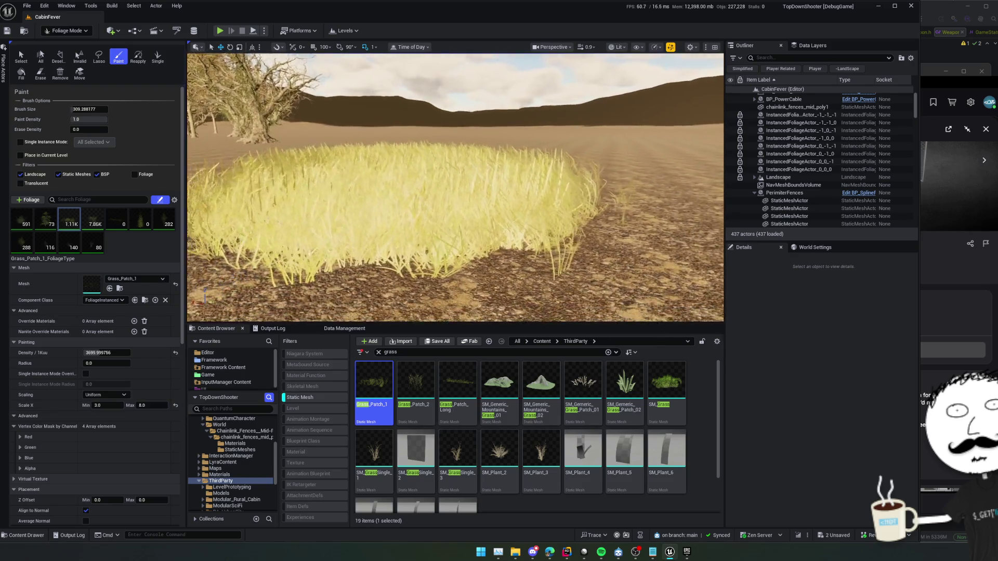
left_click(40, 73)
mouse_move(579, 199)
left_mouse_down()
mouse_move(466, 217)
mouse_move(456, 197)
mouse_move(416, 222)
mouse_move(400, 182)
left_mouse_up()
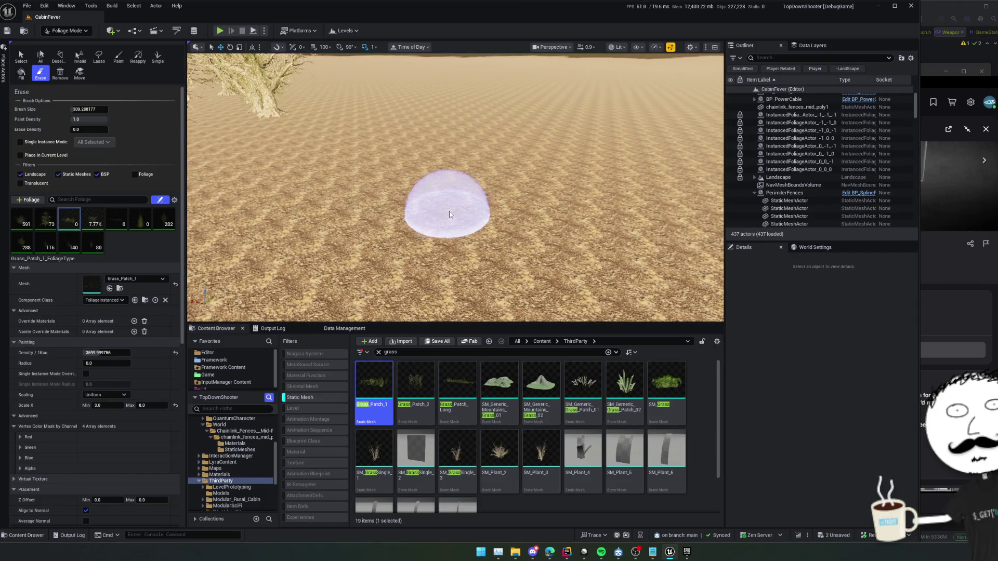
key("p")
left_click_drag(449, 211, 449, 211)
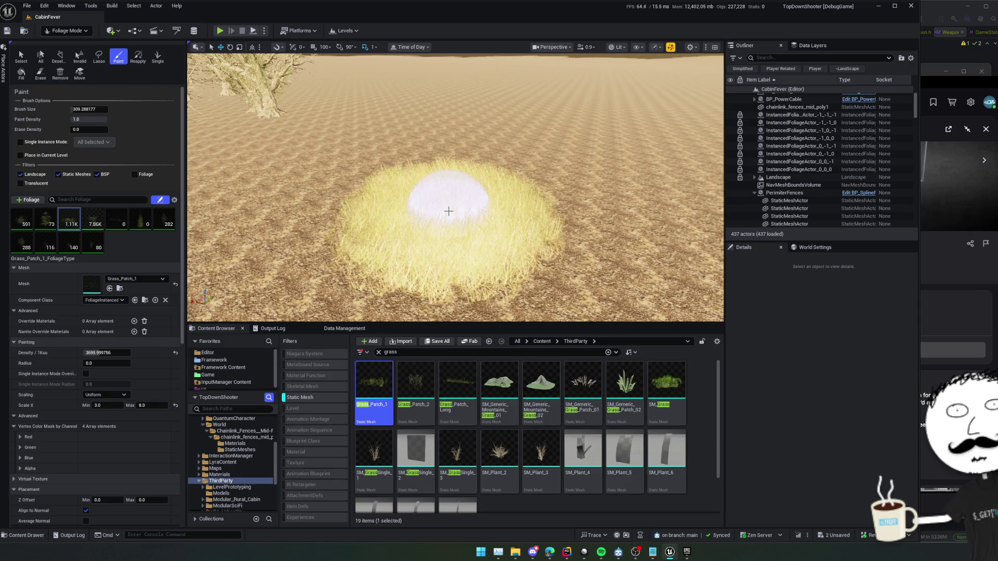
key("e")
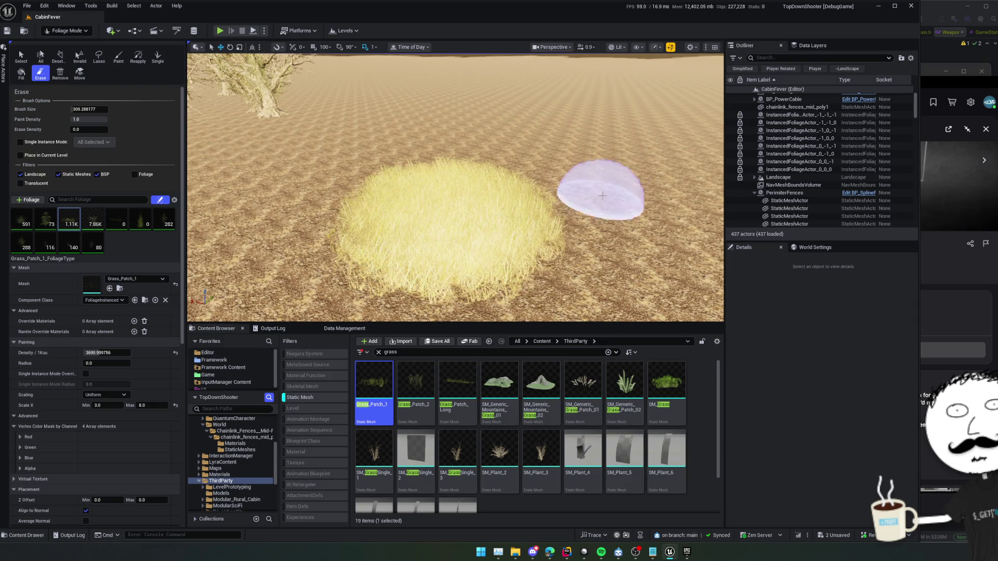
mouse_move(597, 186)
left_mouse_down()
mouse_move(437, 231)
mouse_move(535, 174)
mouse_move(479, 196)
left_mouse_up()
key("p")
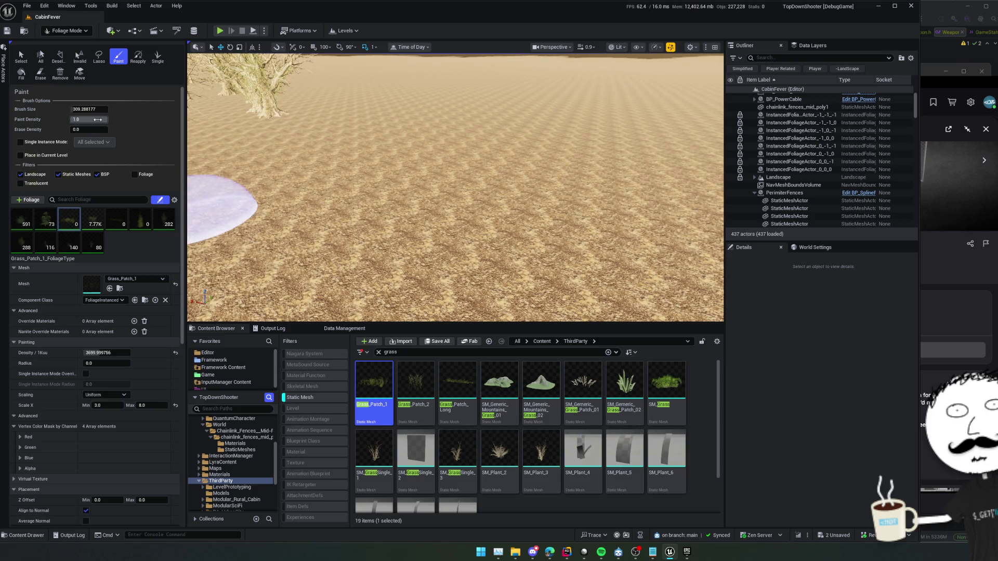
Step: Paint test grass patches at paint density 0.097 and erase them again
mouse_move(423, 212)
left_mouse_down()
mouse_move(435, 200)
mouse_move(347, 199)
left_mouse_up()
key("e")
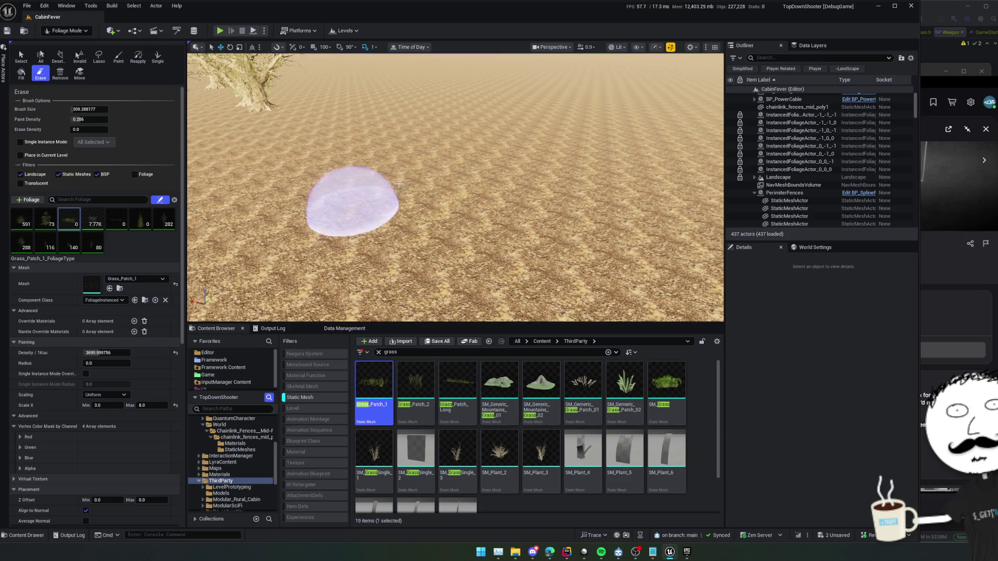
key("p")
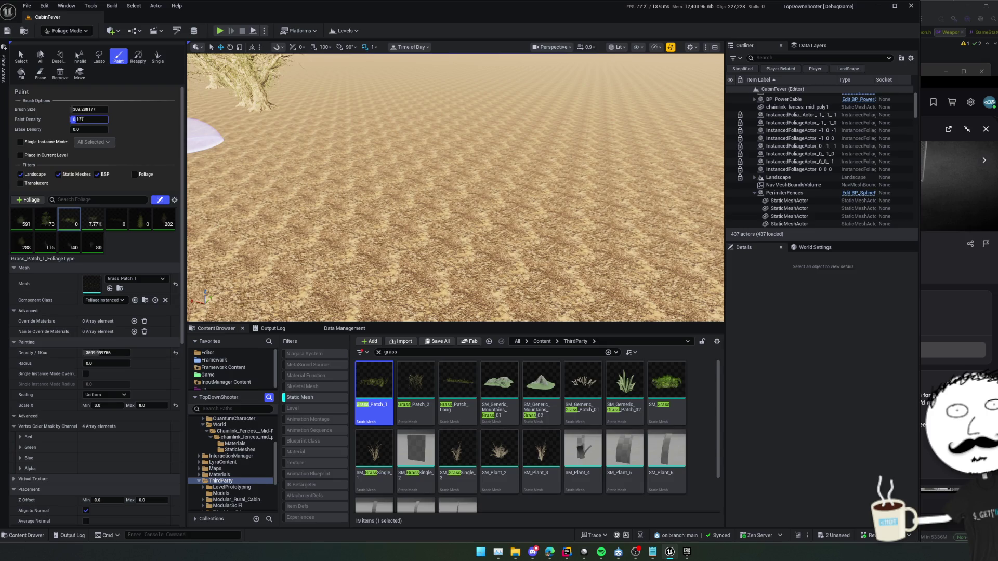
left_click_drag(445, 200, 426, 223)
key("e")
mouse_move(456, 298)
left_mouse_down()
mouse_move(289, 267)
mouse_move(475, 189)
left_mouse_up()
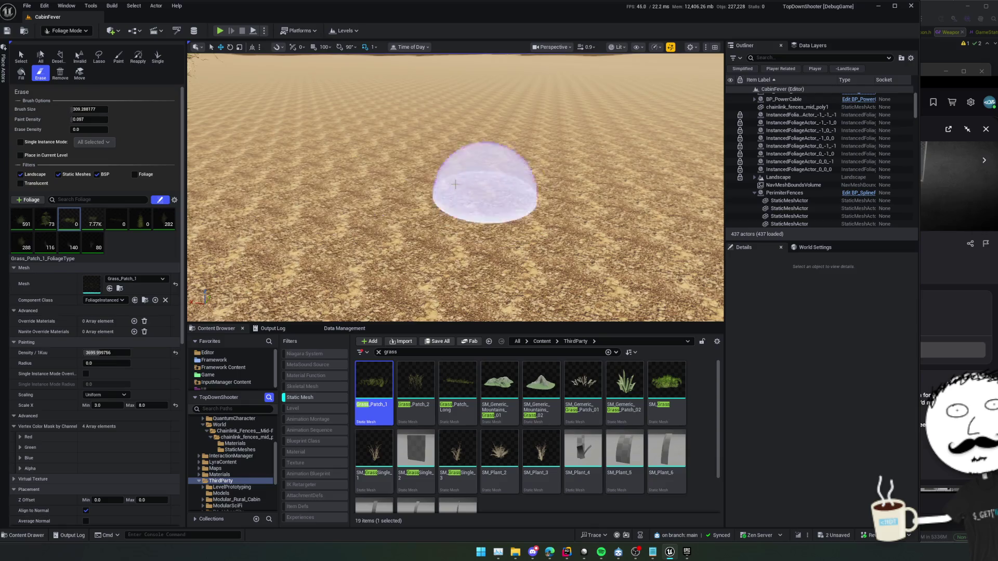
key("p")
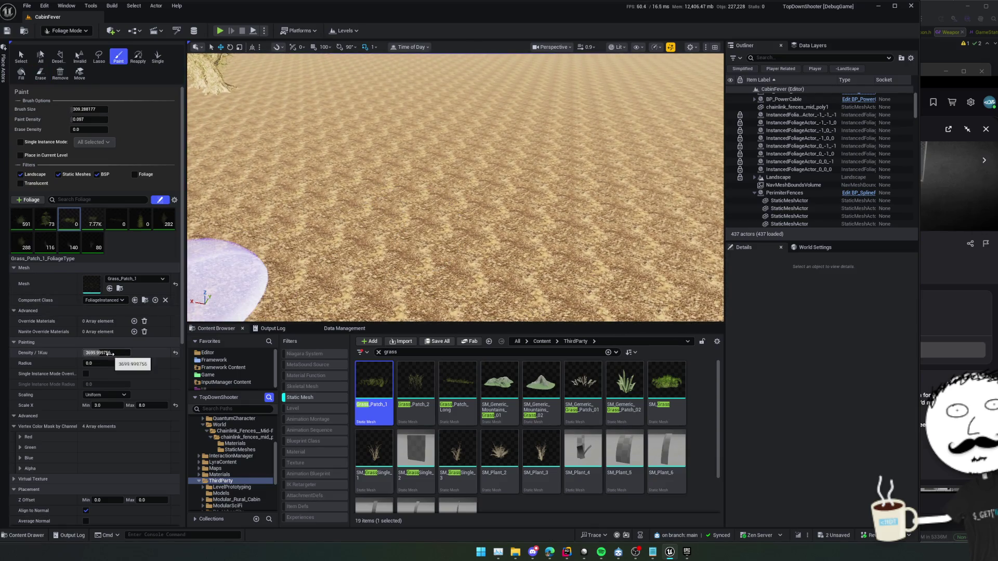
Step: Paint a sparse grass patch and erase all of it
left_click(335, 223)
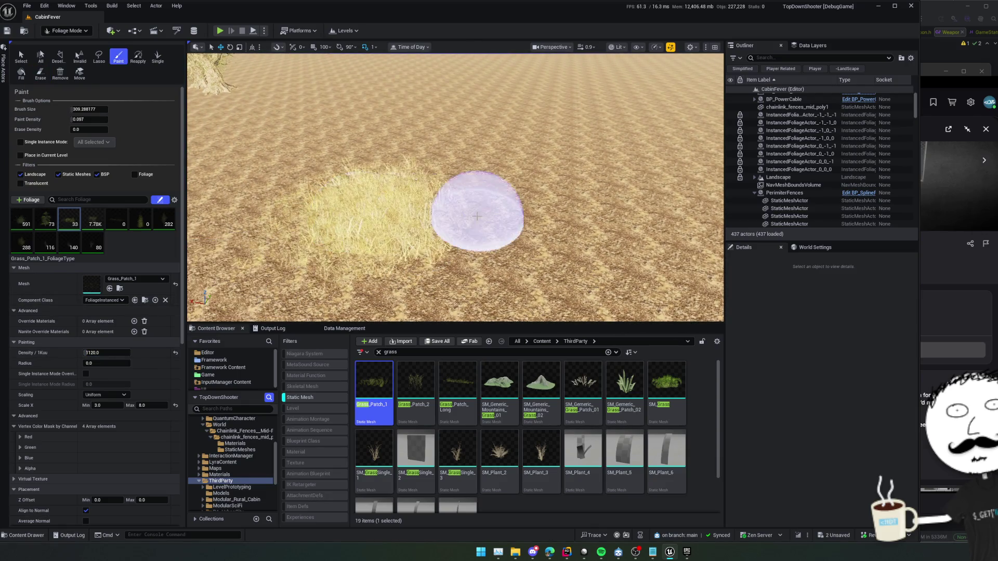
scroll(479, 196, "up", 5)
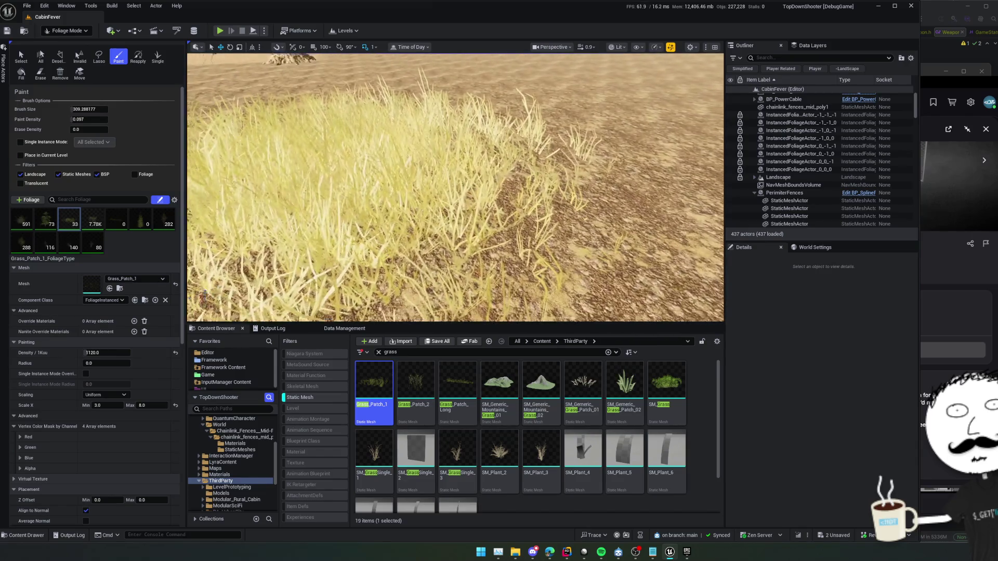
key("e")
scroll(479, 220, "down", 2)
left_click_drag(479, 220, 442, 229)
mouse_move(350, 265)
left_mouse_down()
mouse_move(463, 144)
mouse_move(361, 157)
left_mouse_up()
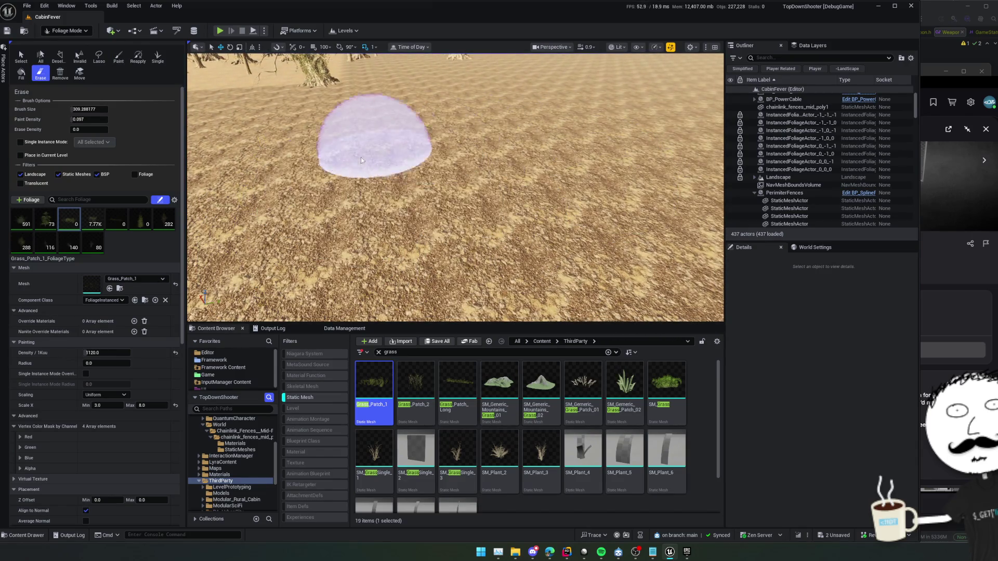
key("p")
Step: Paint another Grass_Patch_1 patch onto the sand, then erase it, leaving zero instances
left_click(479, 211)
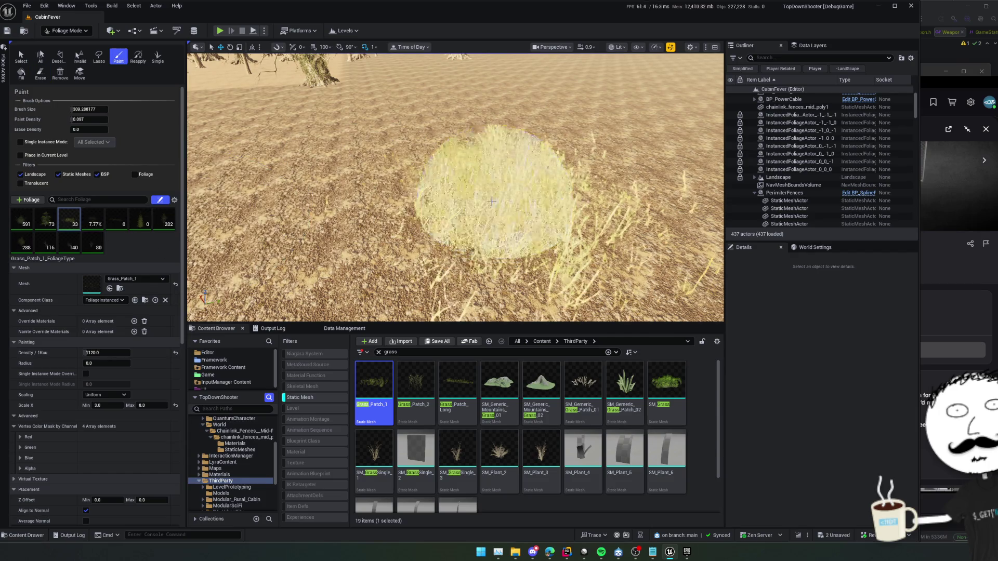
scroll(479, 211, "up", 5)
key("e")
scroll(593, 212, "down", 5)
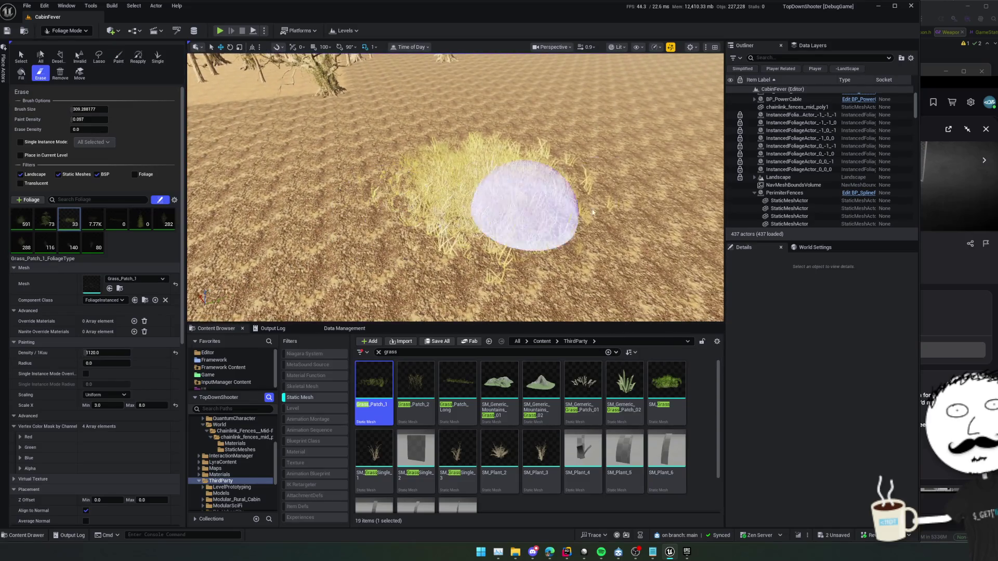
mouse_move(593, 212)
left_mouse_down()
mouse_move(416, 239)
mouse_move(432, 182)
left_mouse_up()
key("p")
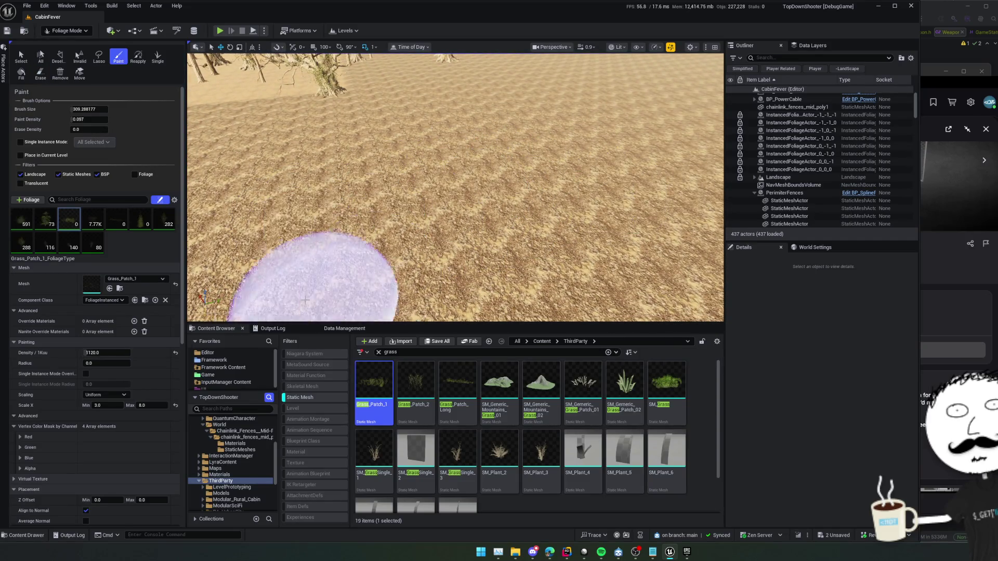
scroll(290, 300, "down", 5)
Step: Fly over the fenced pen and enlarge the foliage brush to about 1773
scroll(400, 238, "down", 2)
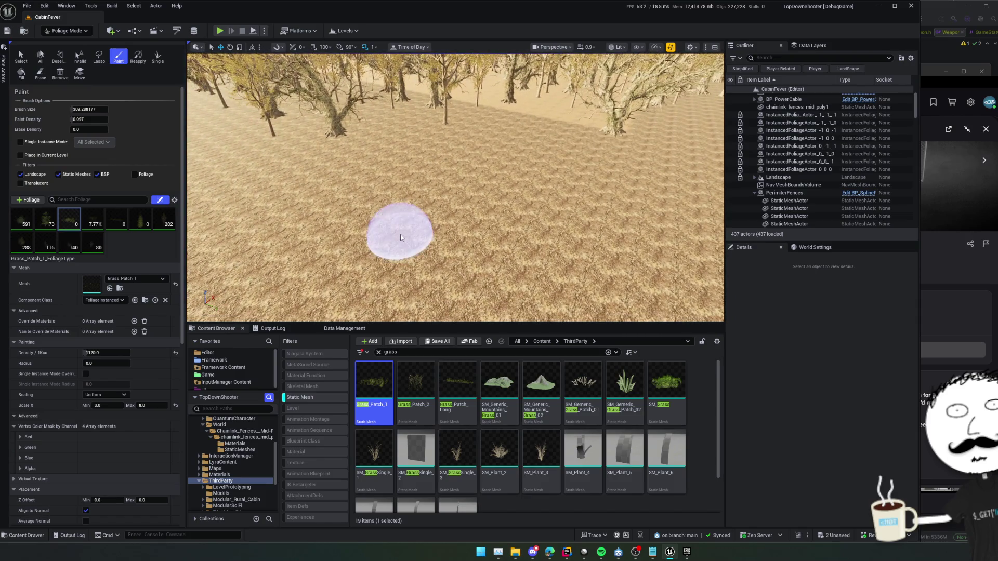
scroll(447, 208, "up", 5)
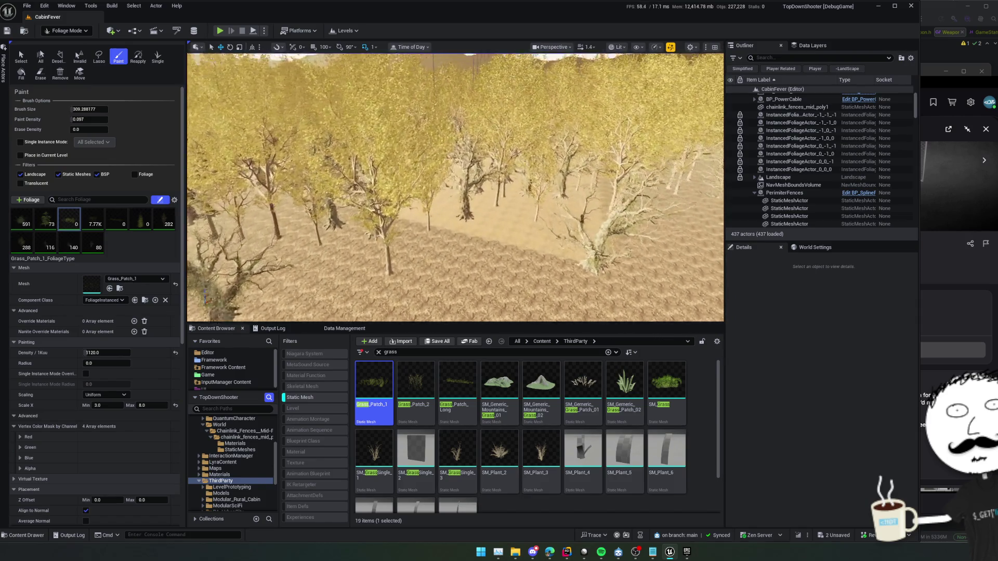
scroll(455, 187, "down", 6)
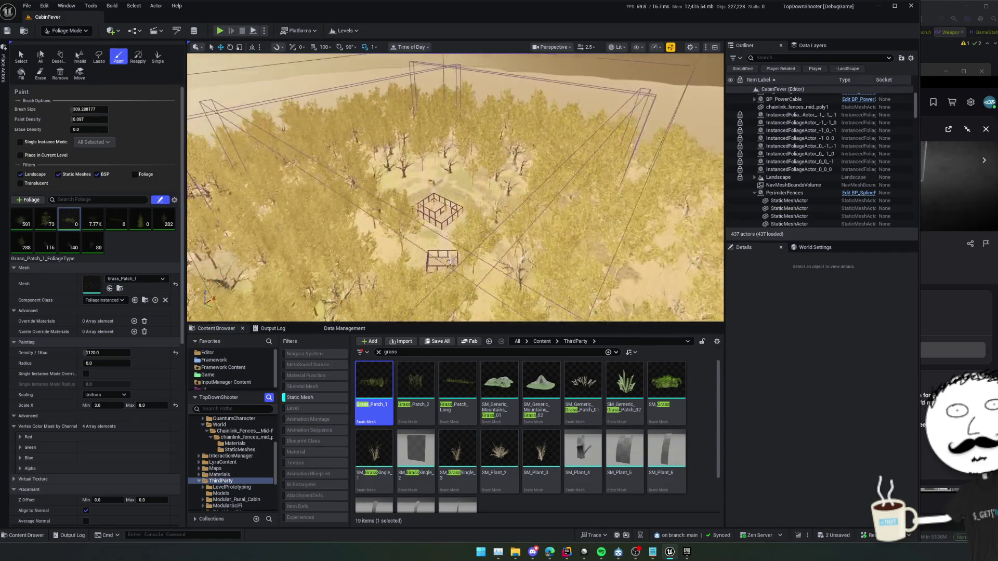
scroll(455, 187, "up", 5)
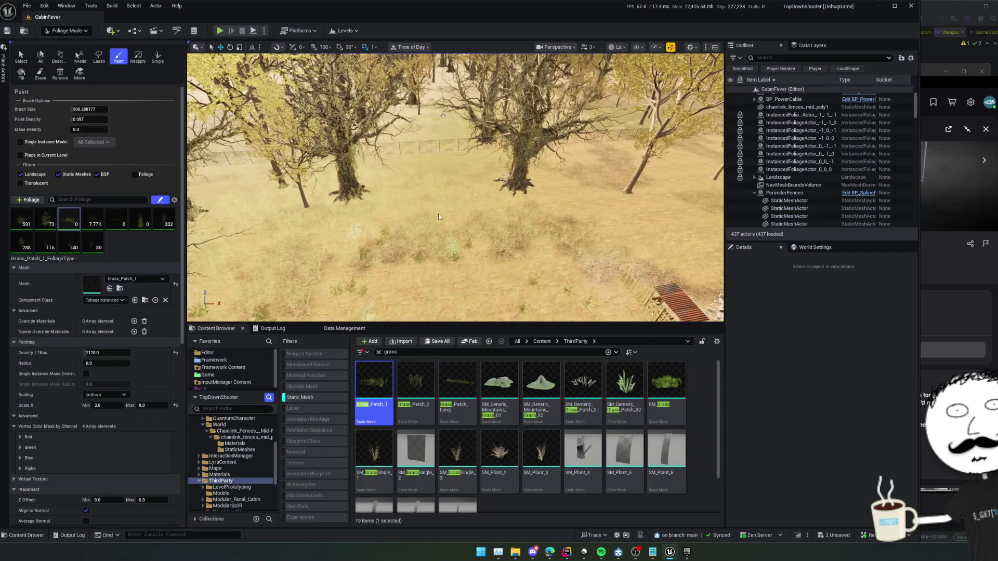
scroll(433, 192, "down", 5)
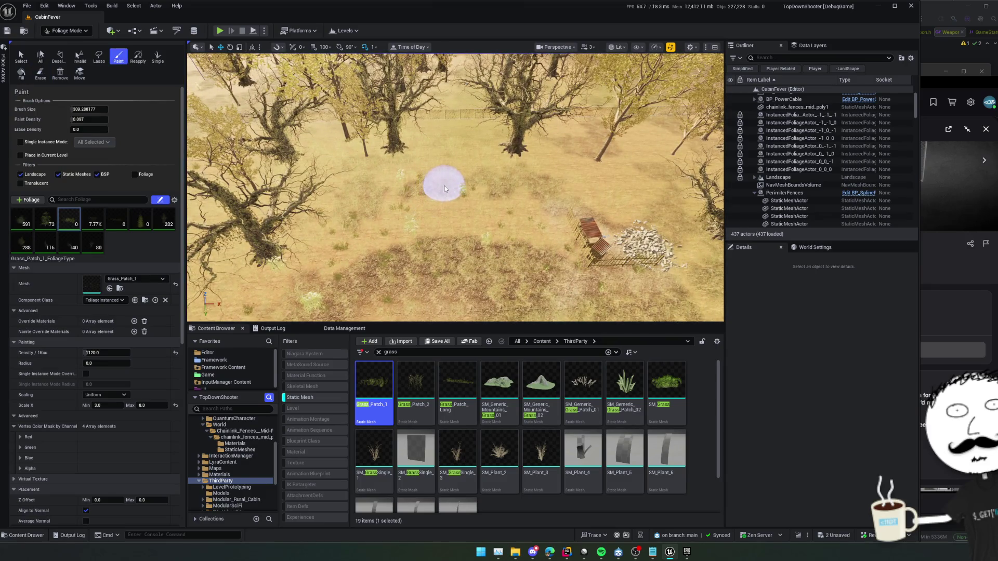
key("bracketright")
key("bracketright")
key("bracketright")
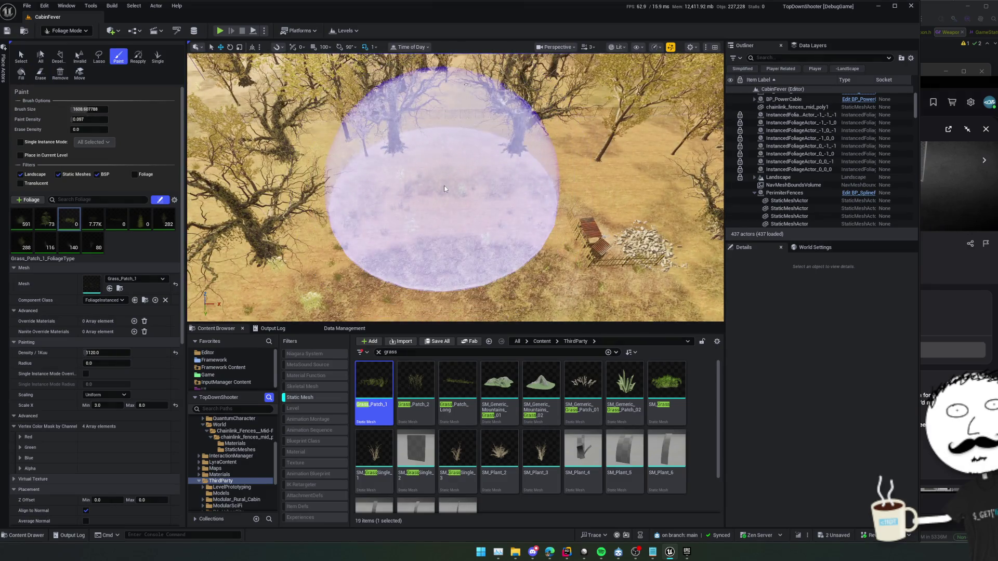
scroll(445, 185, "down", 3)
scroll(445, 189, "down", 3)
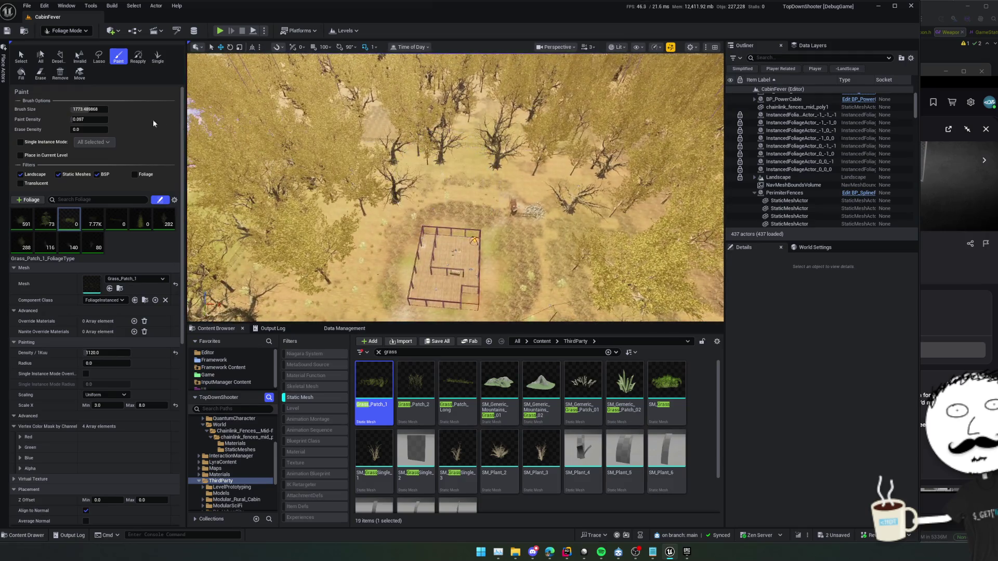
scroll(392, 185, "up", 10)
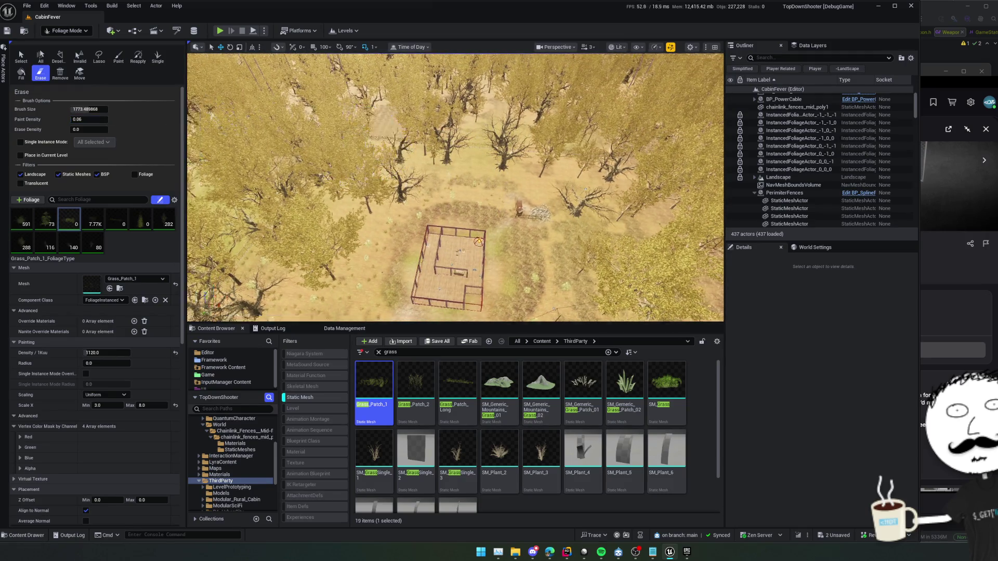
Step: Paint a large round grass patch, erase it, and repaint a sparser patch at paint density 0.01
left_click(392, 183)
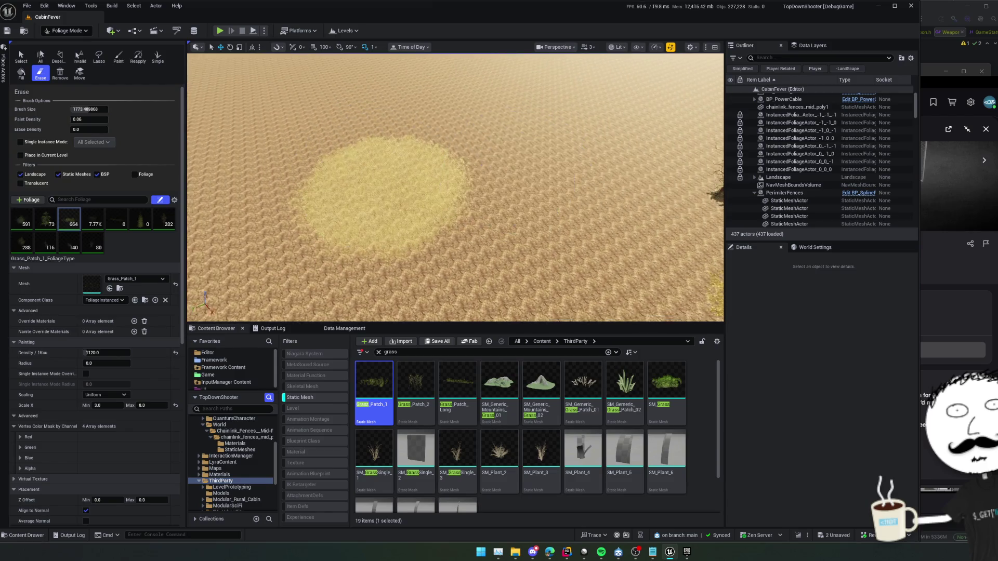
scroll(392, 183, "up", 5)
scroll(455, 187, "down", 10)
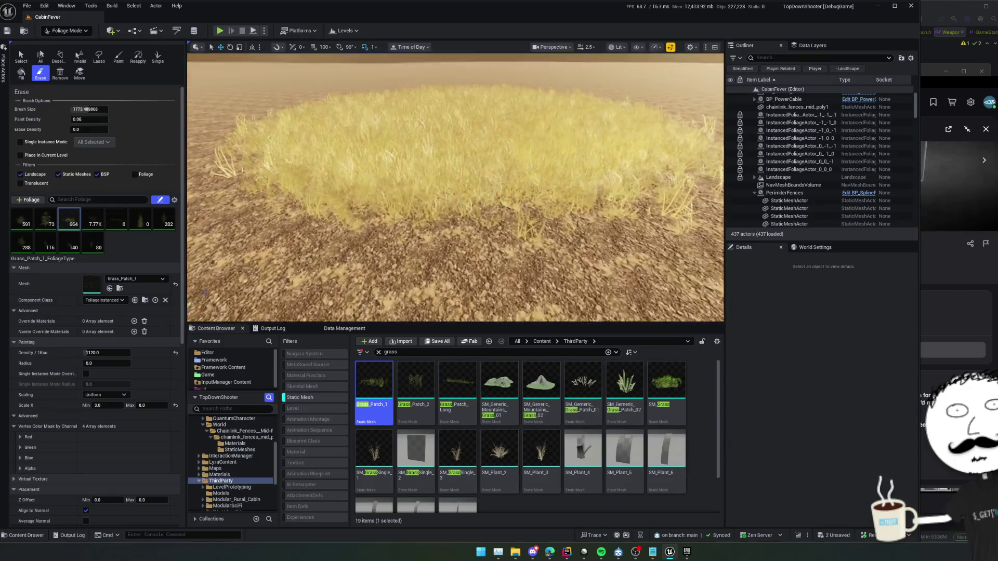
scroll(456, 188, "up", 10)
scroll(455, 188, "down", 5)
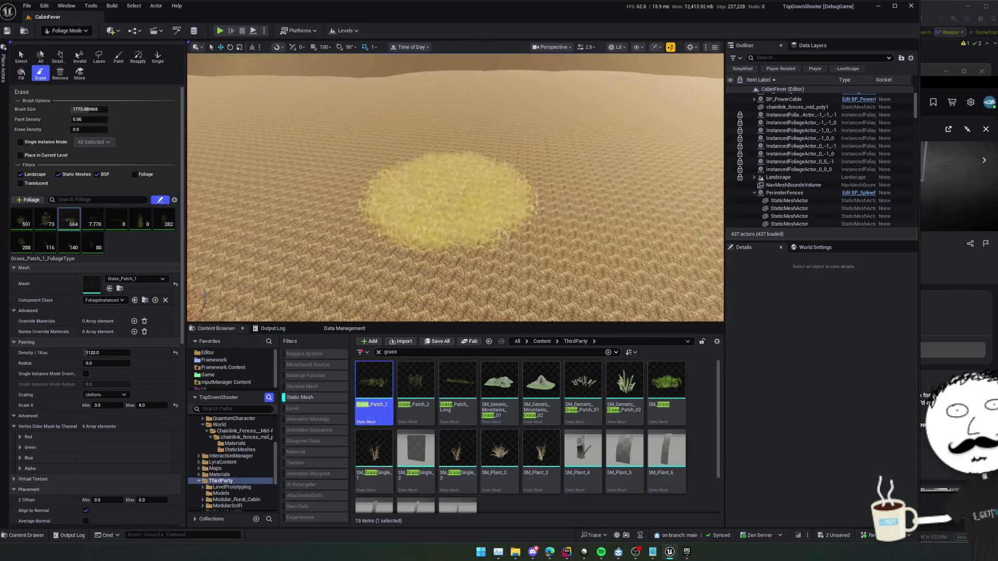
left_click(446, 234)
scroll(400, 200, "up", 5)
left_click(119, 56)
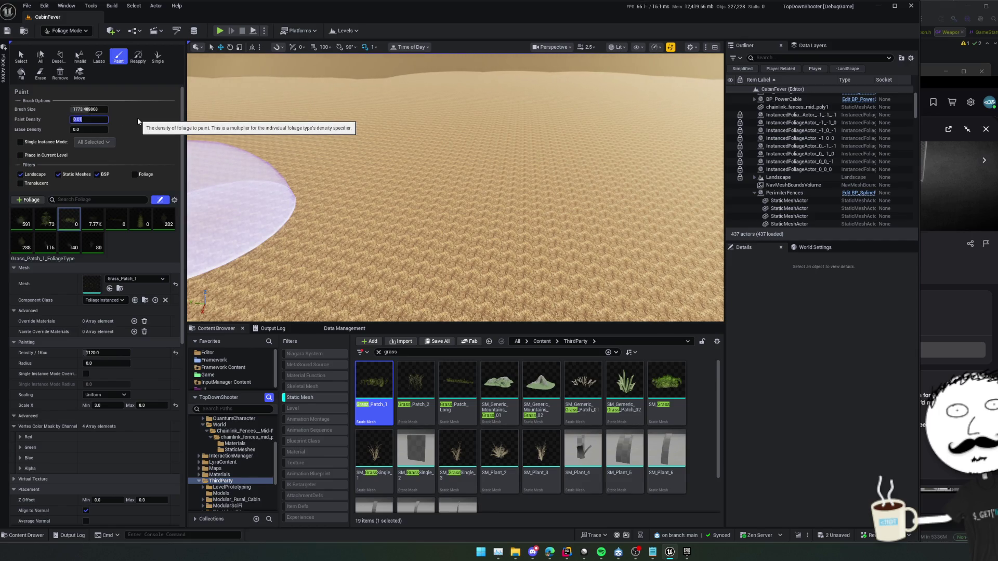
left_click(403, 174)
Step: Raise Scale X Min to 5.0, then erase the sparse patch, undo, and redo the erase
scroll(535, 172, "up", 5)
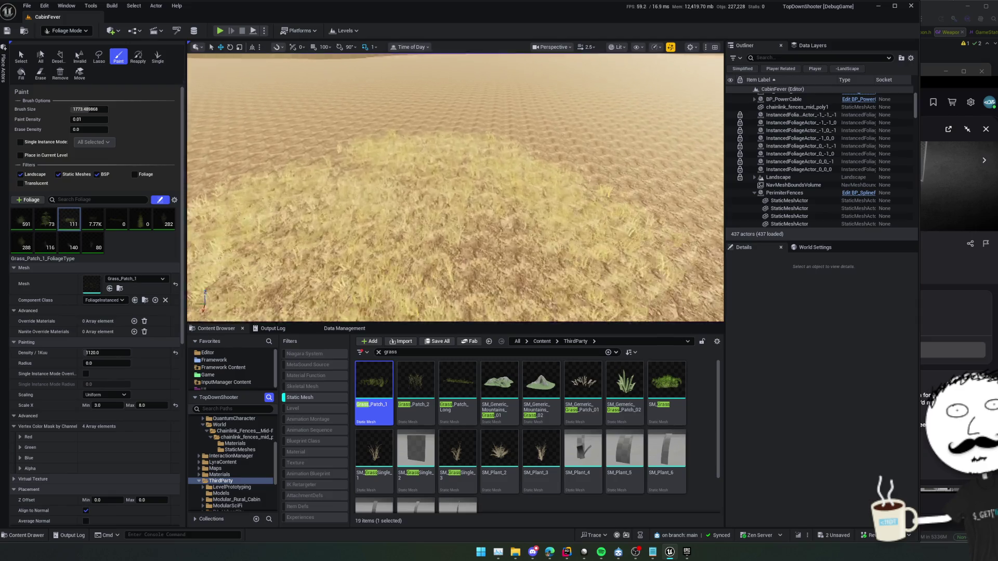
scroll(455, 188, "up", 3)
scroll(456, 187, "down", 5)
scroll(456, 187, "up", 2)
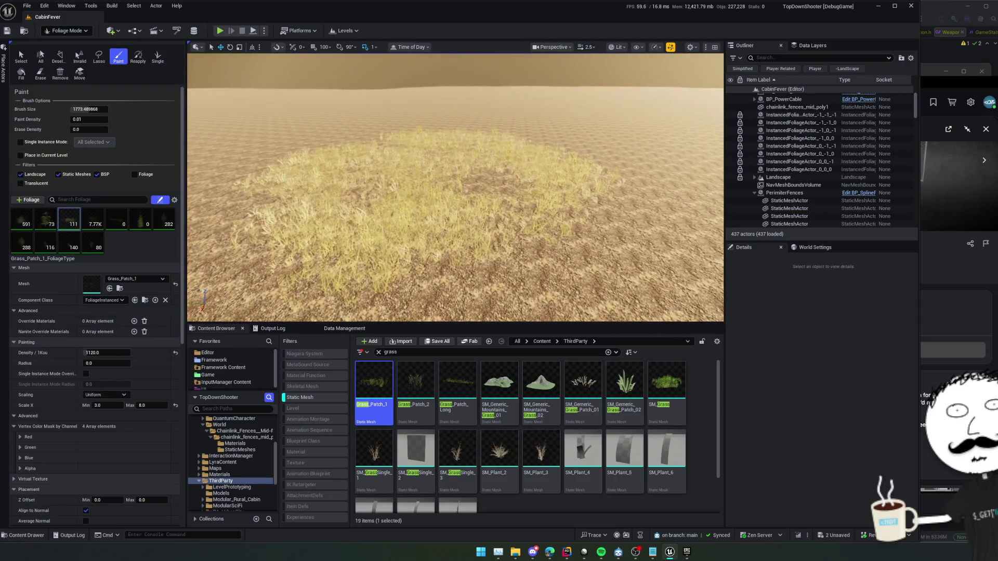
left_click_drag(109, 405, 125, 405)
left_click(14, 416)
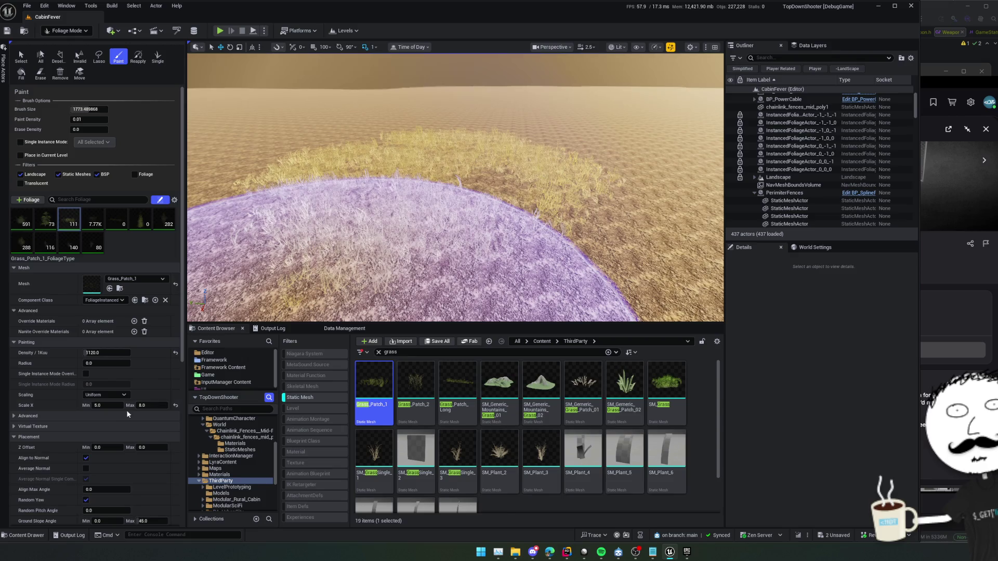
left_click(41, 73)
left_click(473, 187)
key("ctrl+z")
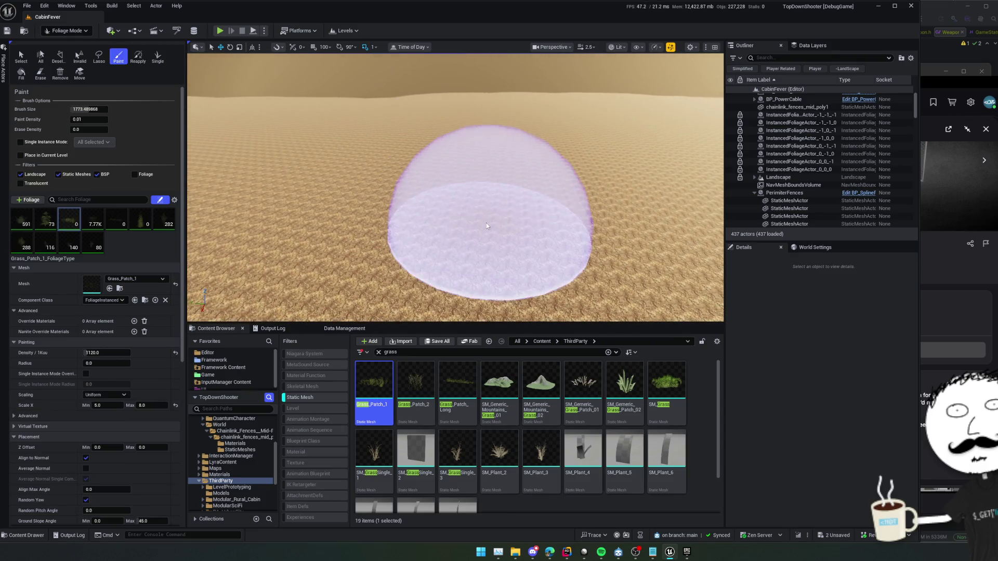
key("ctrl+y")
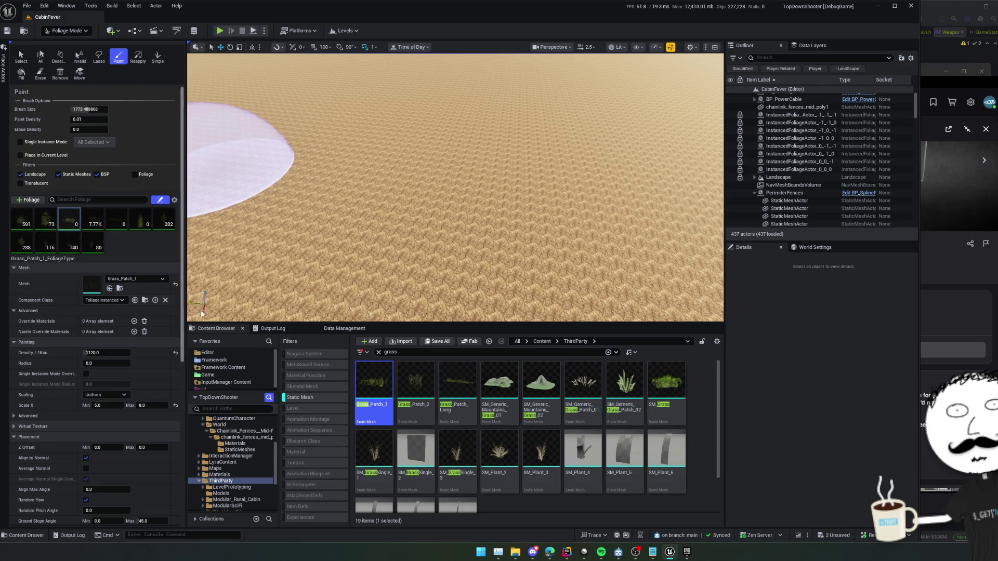
scroll(19, 319, "down", 1)
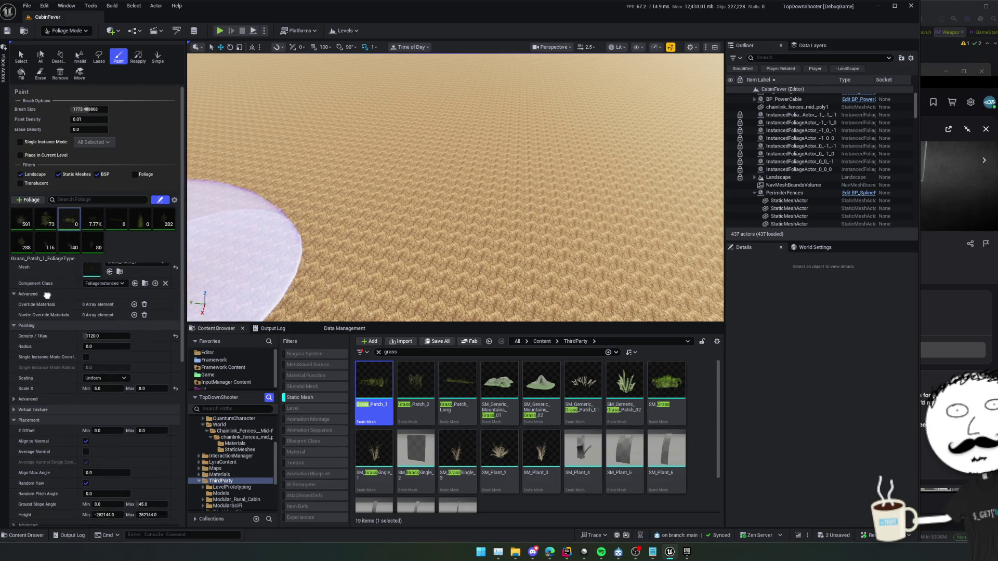
left_click(25, 399)
left_click(29, 395)
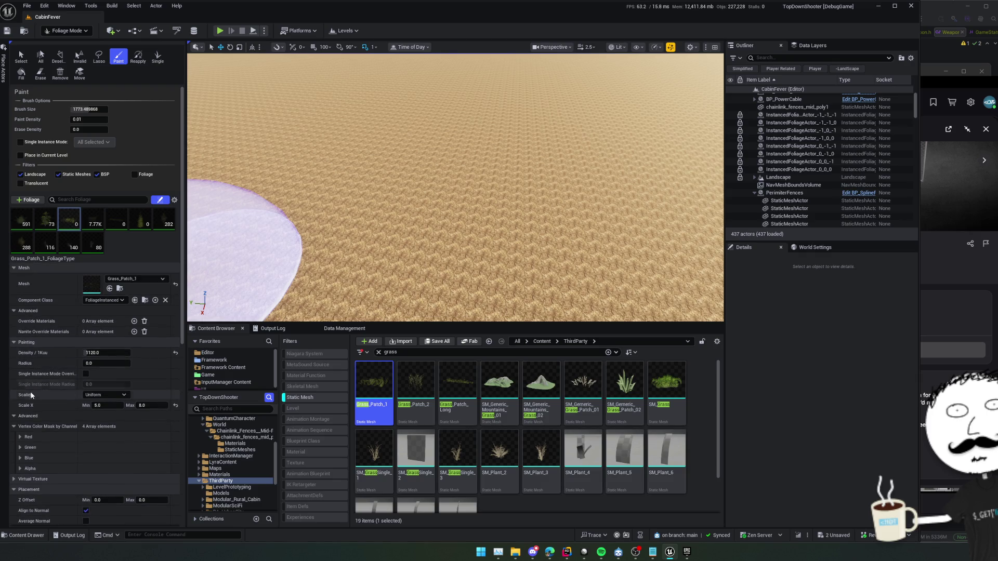
scroll(39, 340, "down", 1)
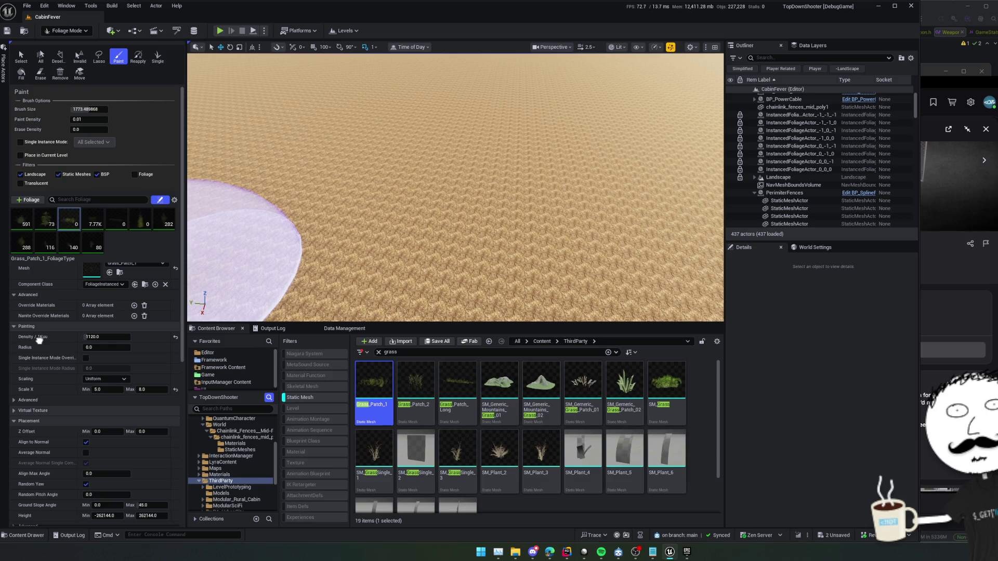
scroll(39, 340, "down", 8)
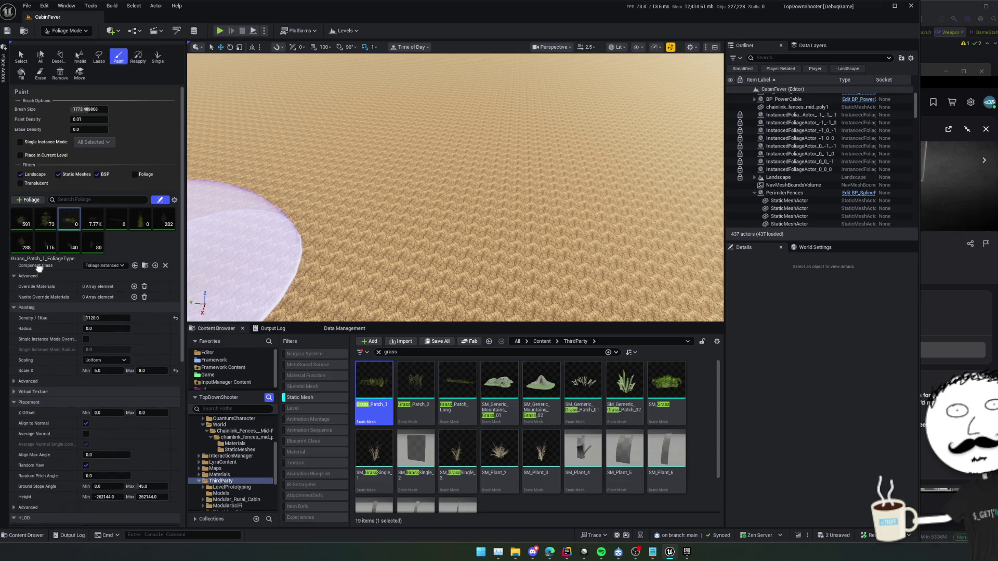
scroll(29, 414, "down", 3)
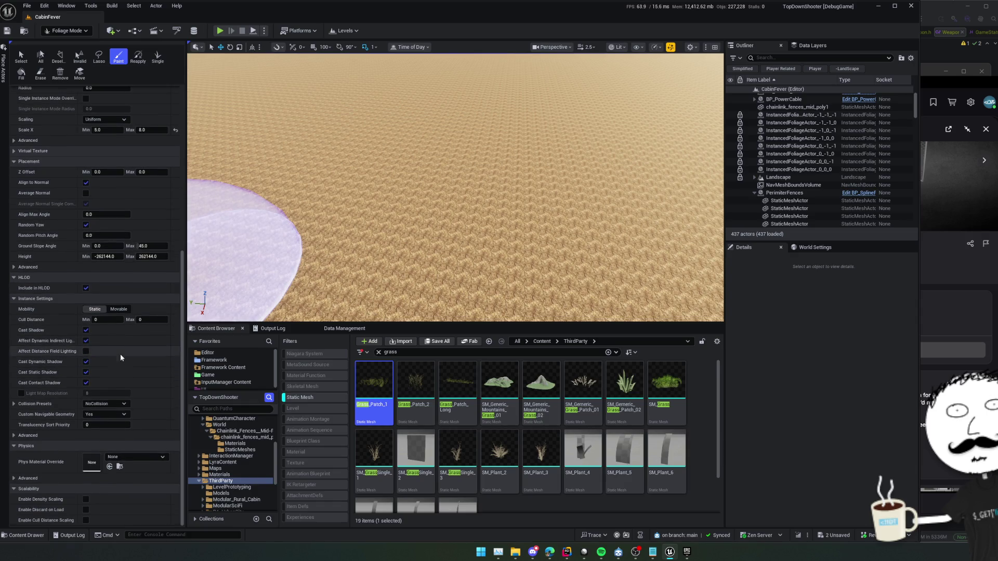
scroll(103, 356, "down", 1)
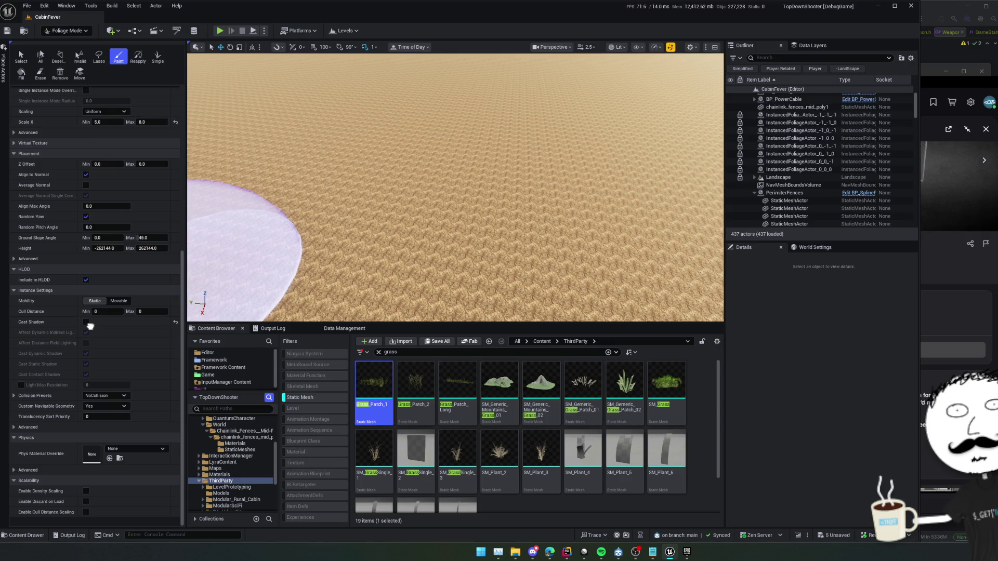
scroll(104, 368, "up", 1)
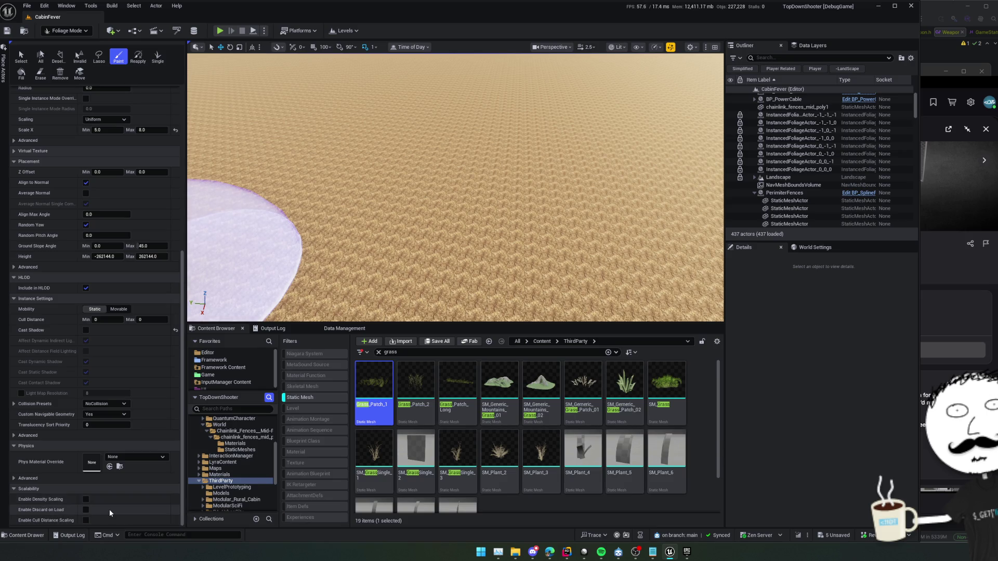
left_click(24, 446)
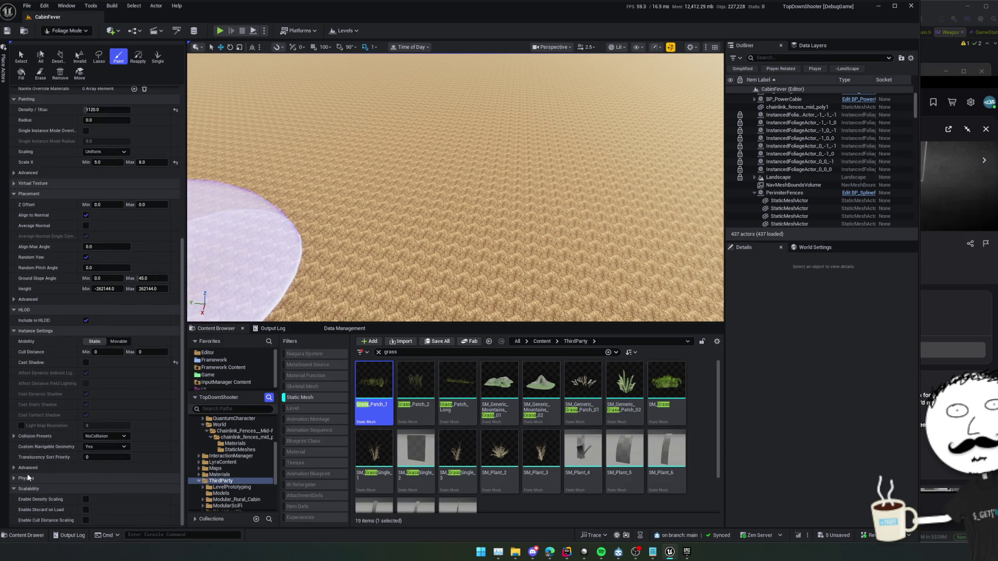
left_click(29, 468)
scroll(46, 460, "down", 2)
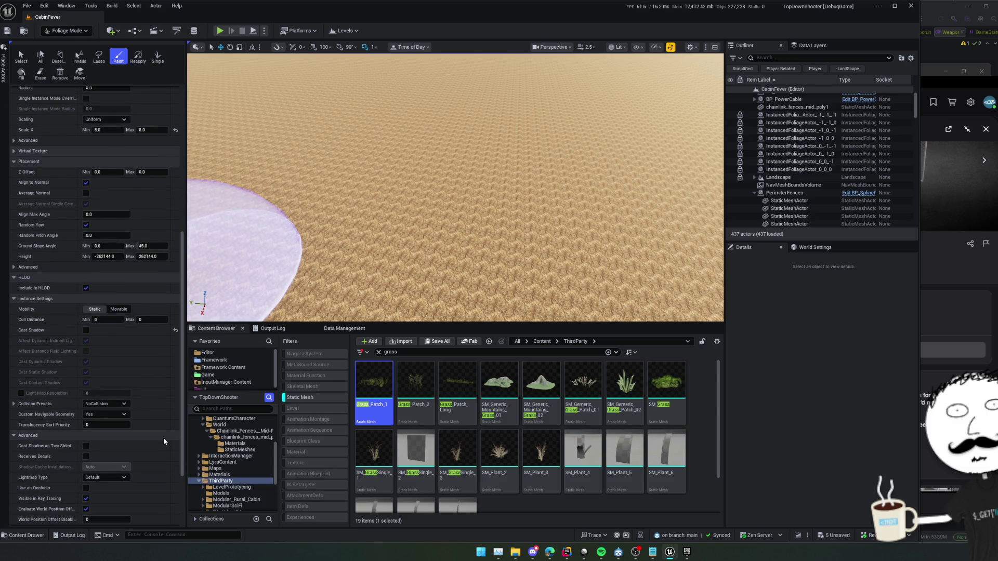
scroll(164, 439, "down", 2)
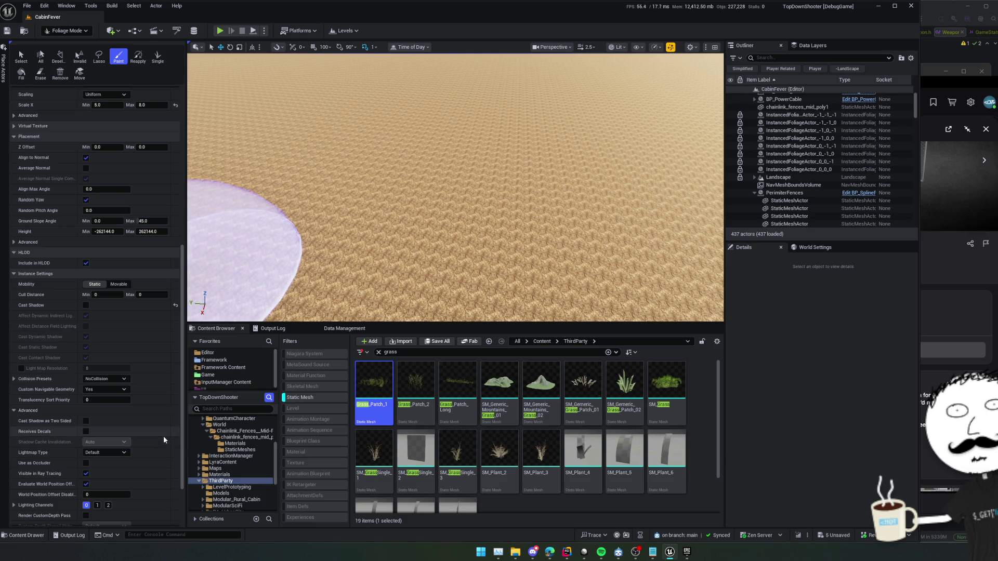
scroll(163, 435, "down", 5)
scroll(154, 437, "up", 10)
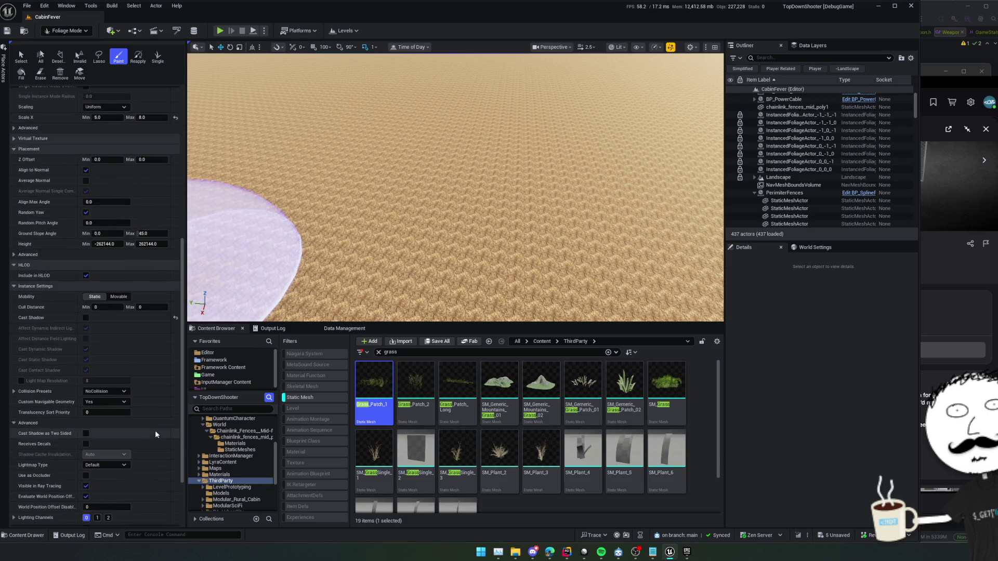
scroll(158, 417, "up", 2)
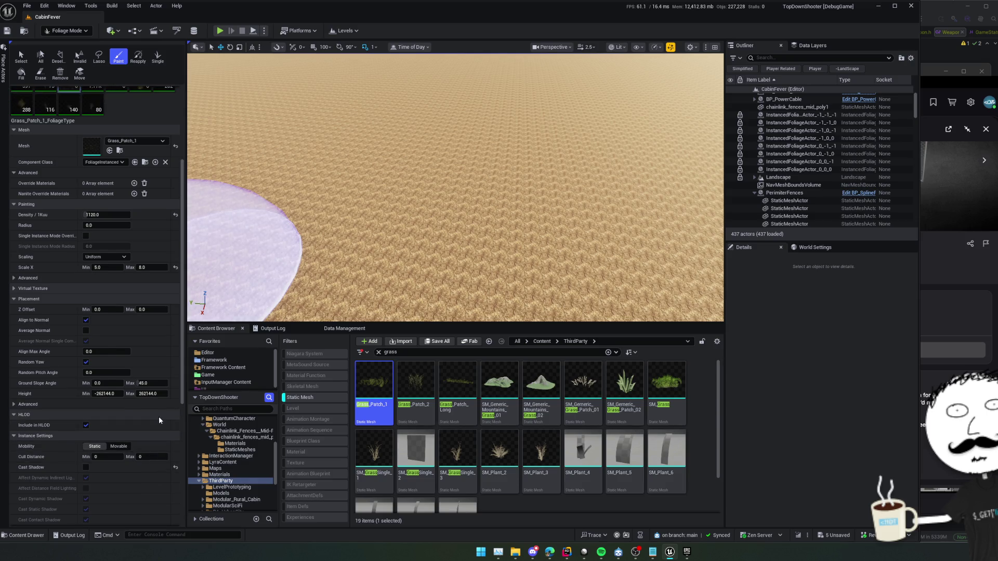
scroll(158, 416, "up", 8)
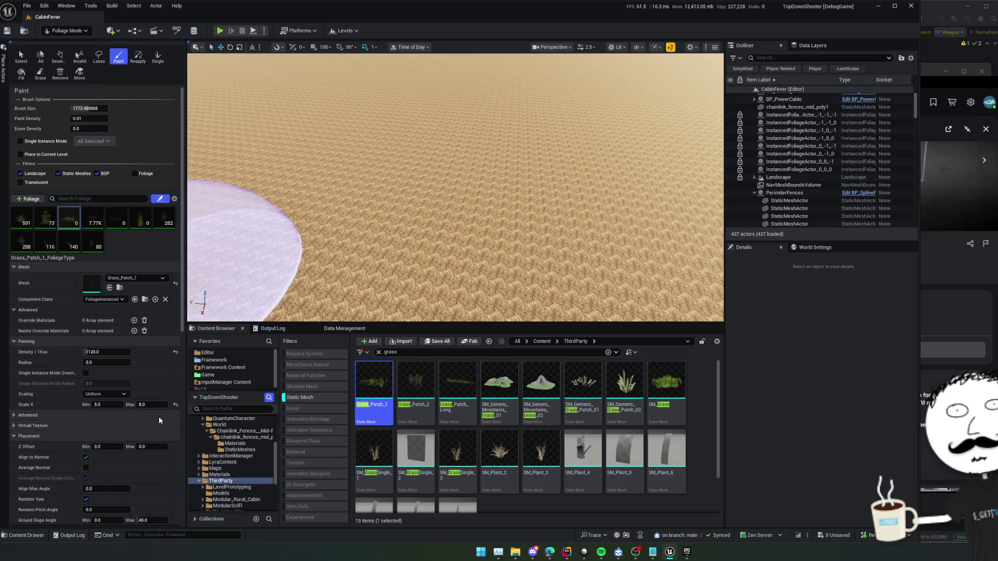
Step: Check the grass scaling options, then paint and erase a test patch on the sand
left_click(110, 394)
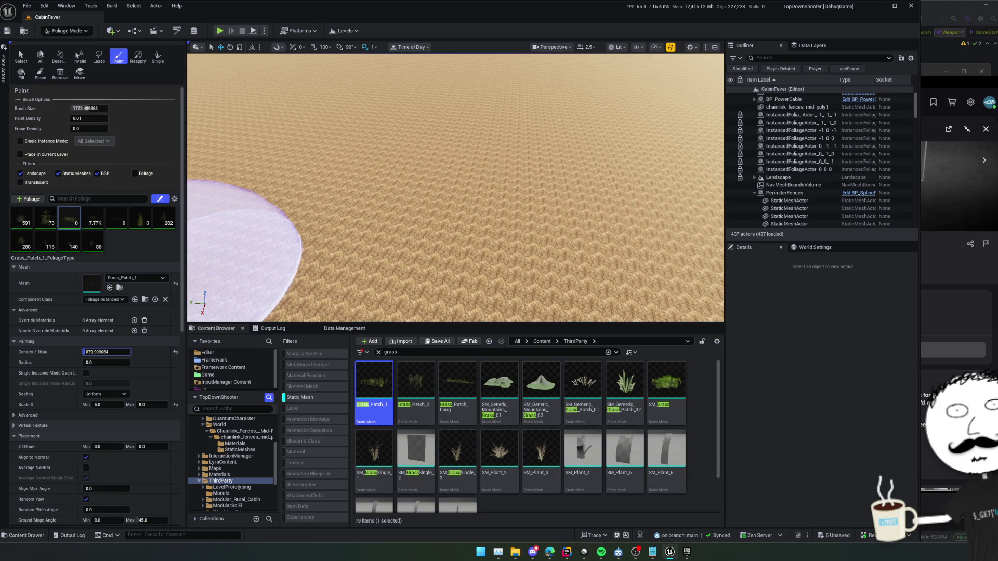
left_click(423, 275)
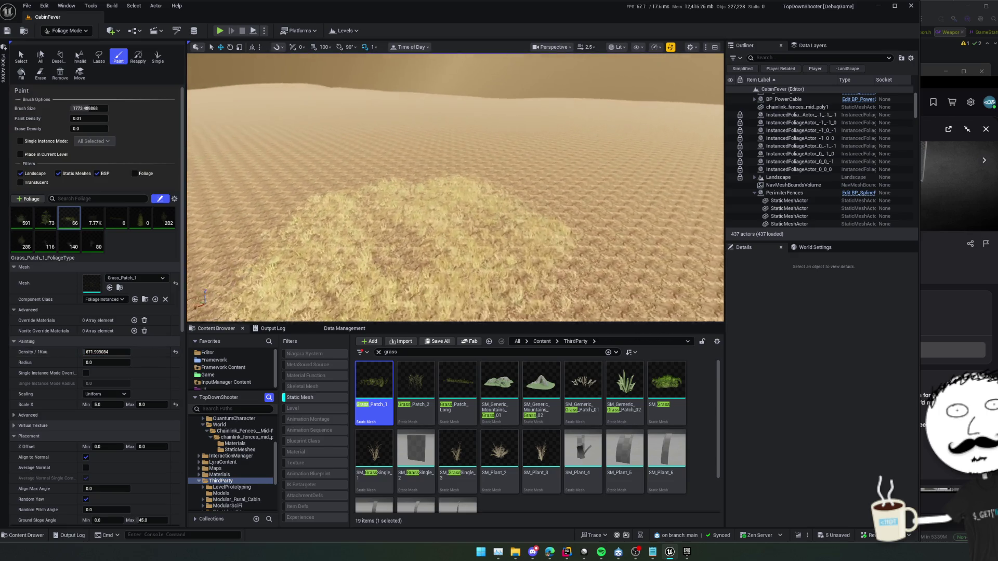
left_click(40, 72)
scroll(395, 208, "up", 3)
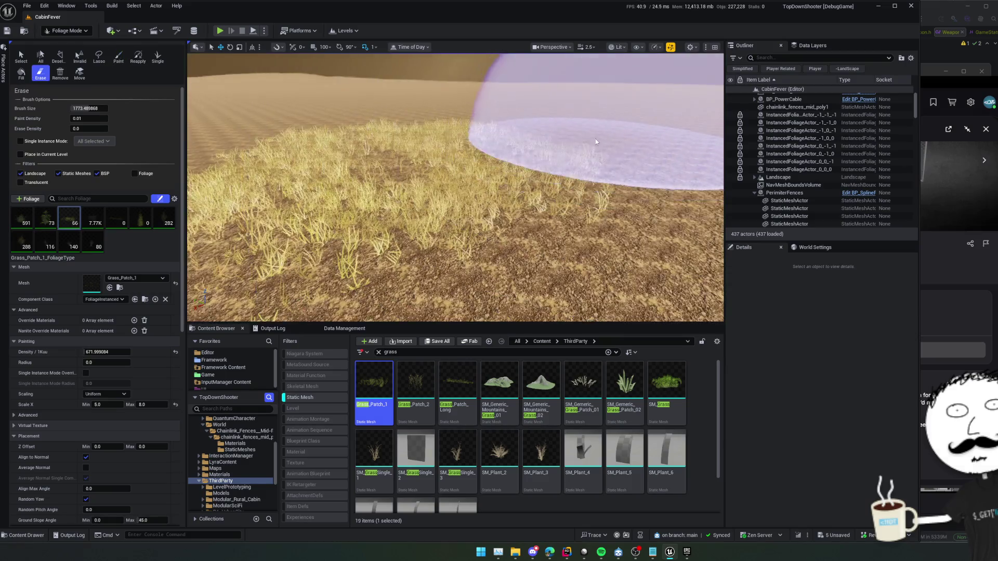
left_click(596, 141)
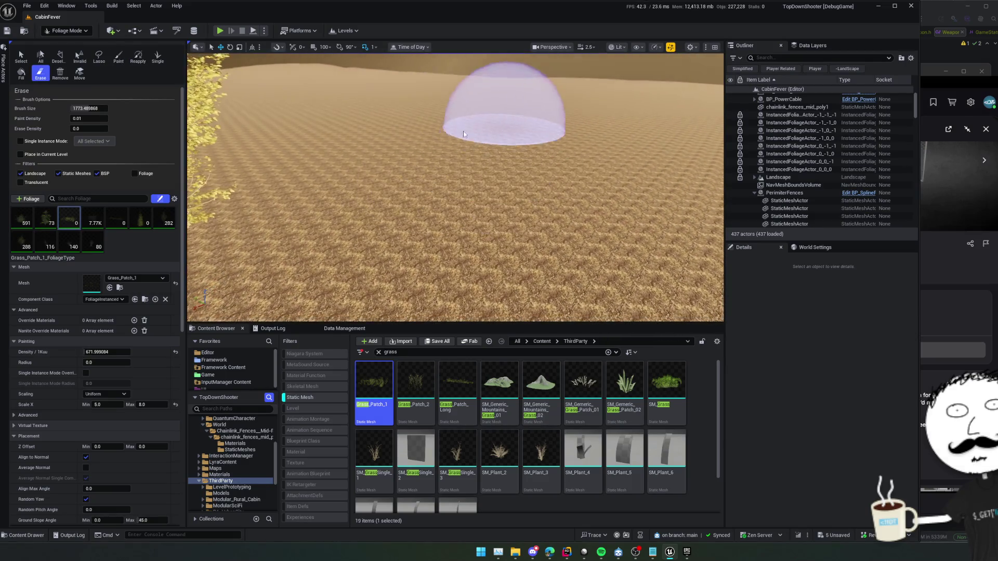
left_click(118, 57)
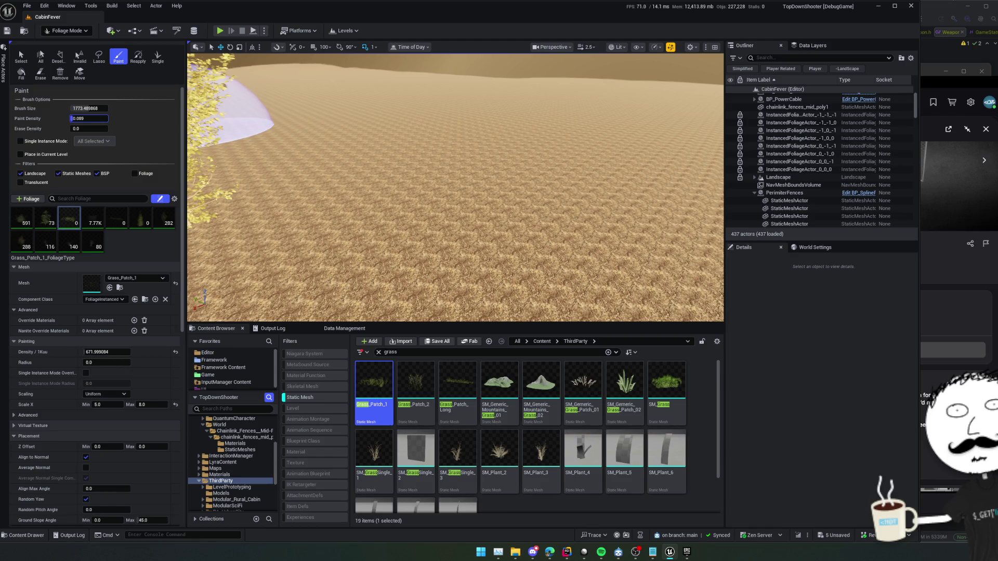
Step: Paint another grass patch on the sand and erase all of it
left_click(557, 240)
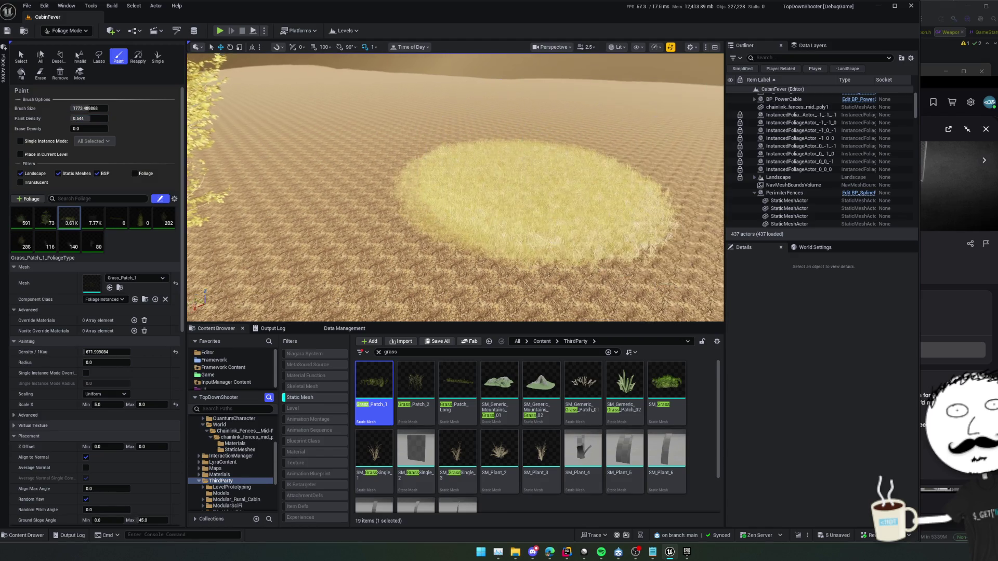
scroll(558, 240, "up", 5)
scroll(557, 241, "down", 5)
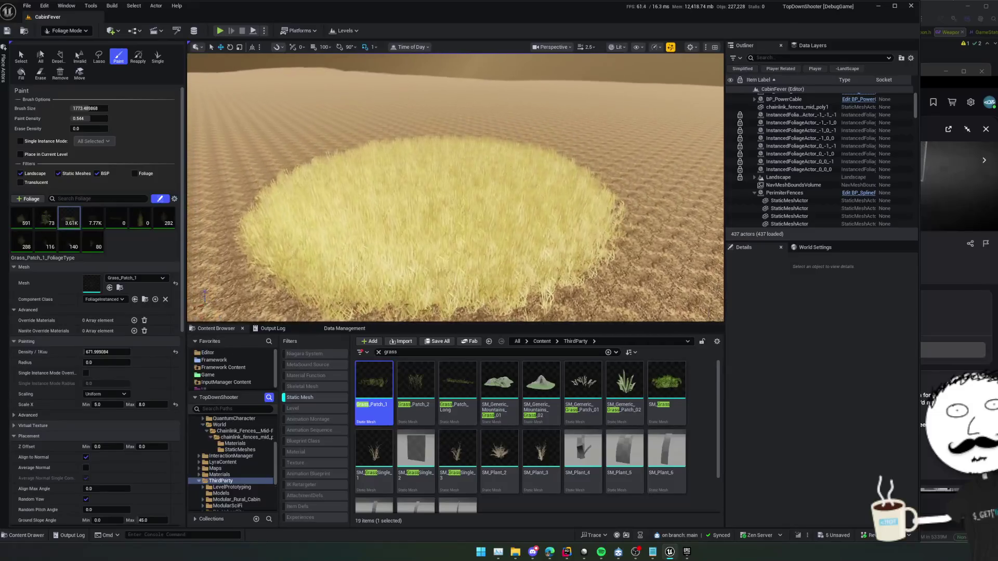
left_click(432, 153, "shift")
left_click(407, 199, "shift")
scroll(408, 199, "up", 5)
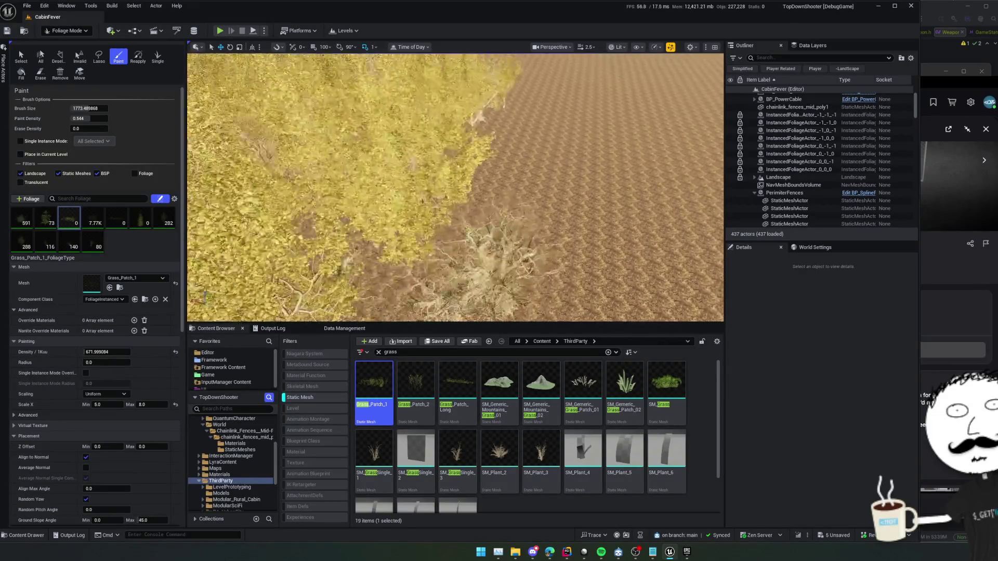
scroll(400, 194, "down", 5)
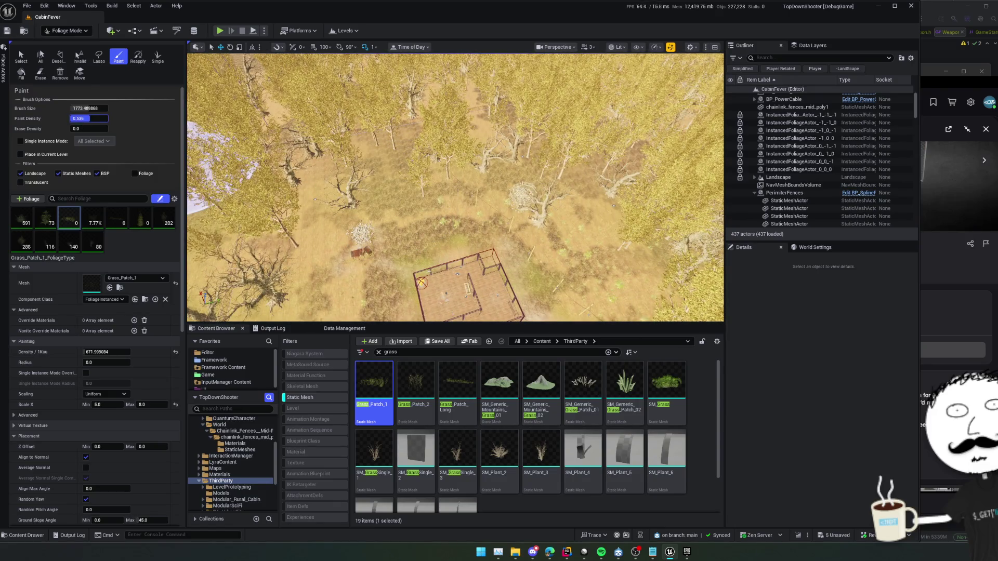
Step: Enlarge the brush and paint about 14K dry grass instances around the cabin and cage
scroll(410, 208, "up", 5)
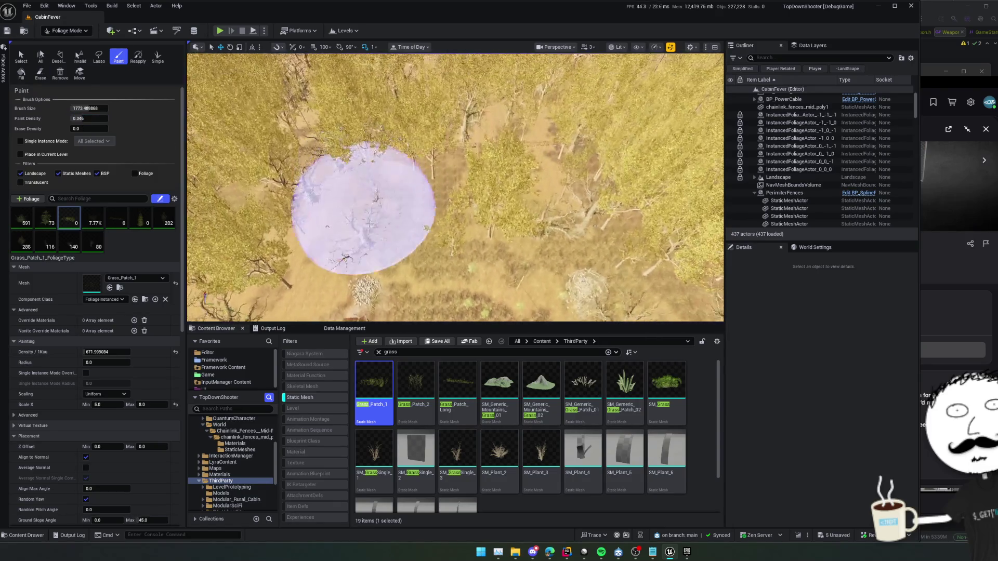
key("bracketright")
key("bracketright")
key("bracketright")
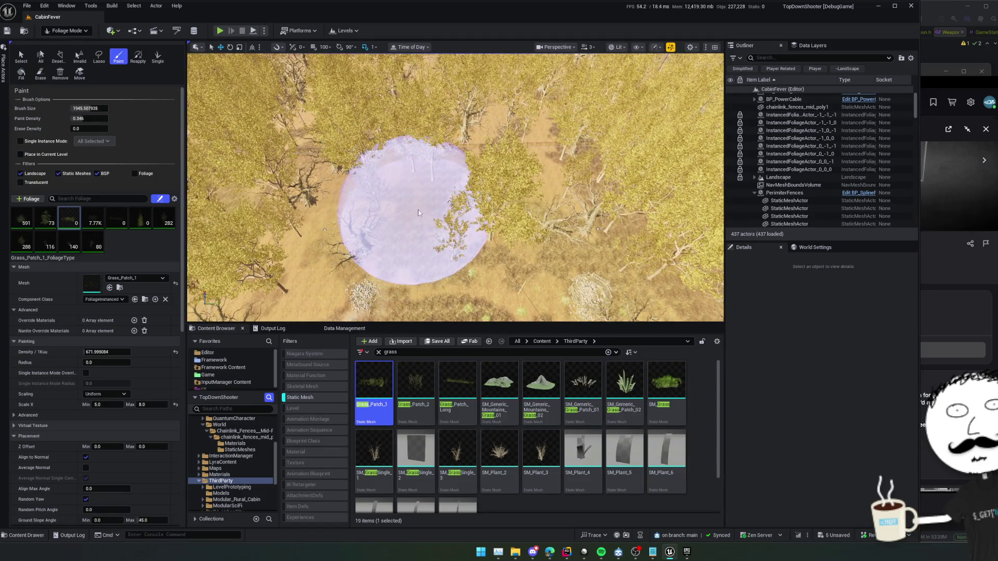
scroll(418, 213, "down", 6)
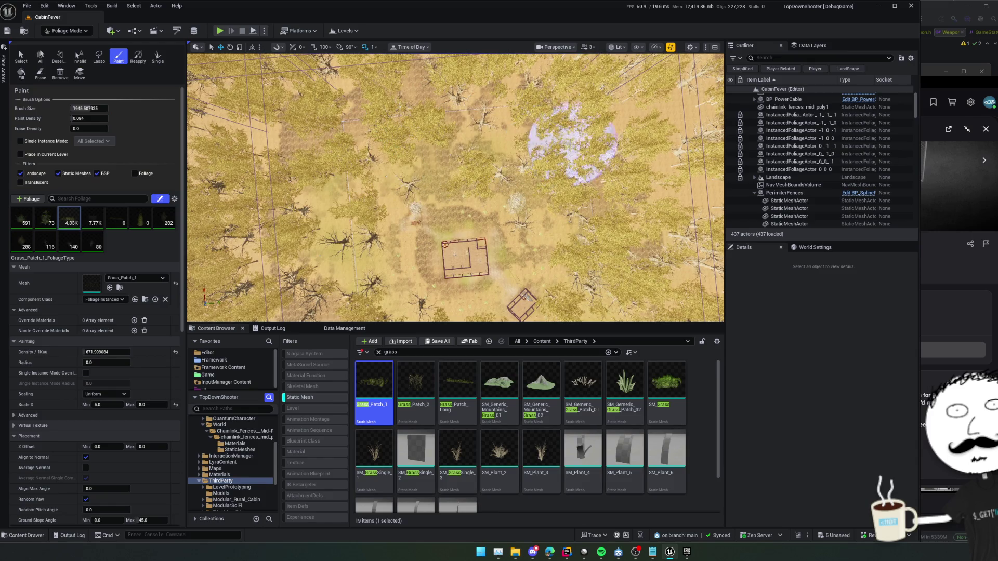
scroll(546, 203, "up", 10)
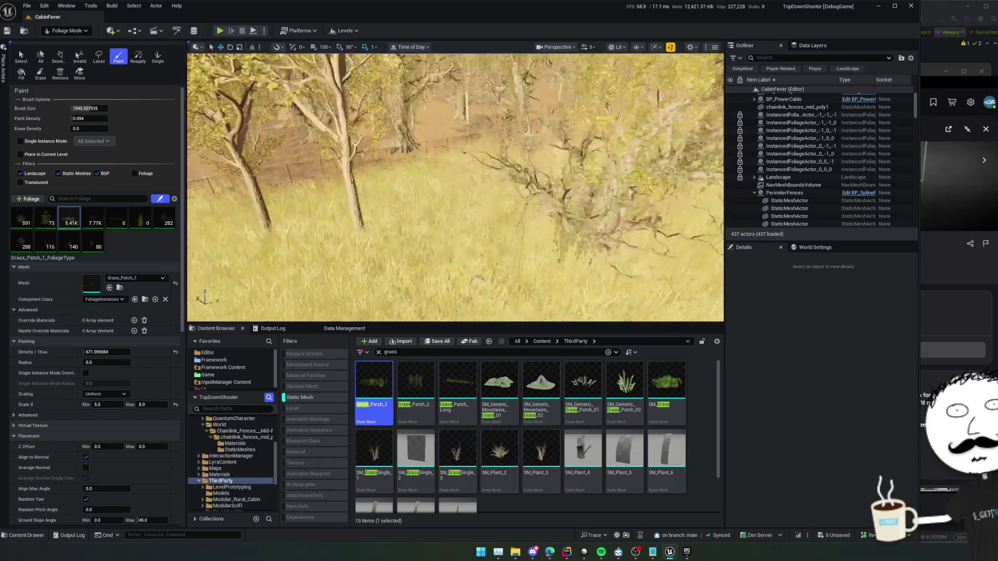
scroll(455, 187, "up", 10)
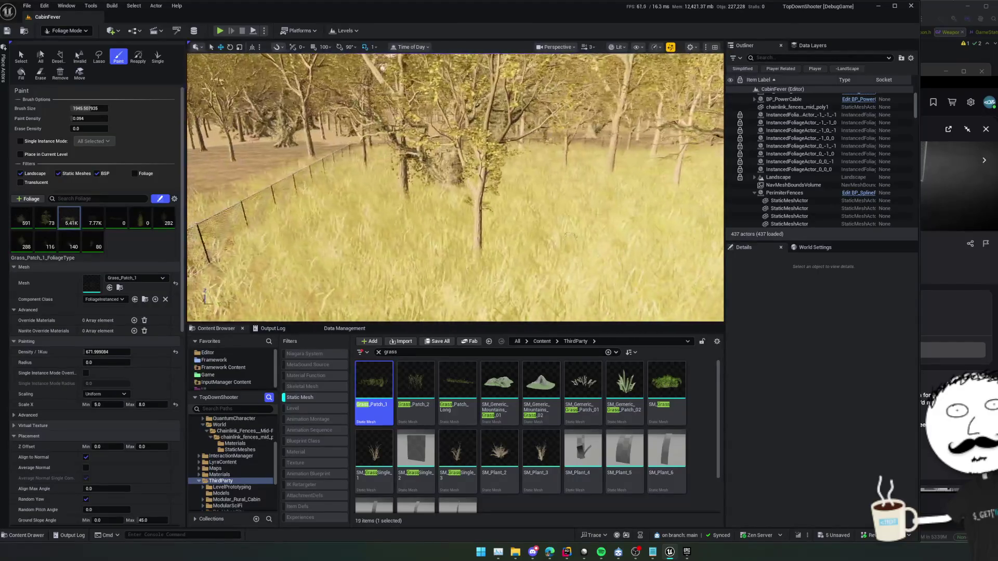
scroll(455, 187, "up", 10)
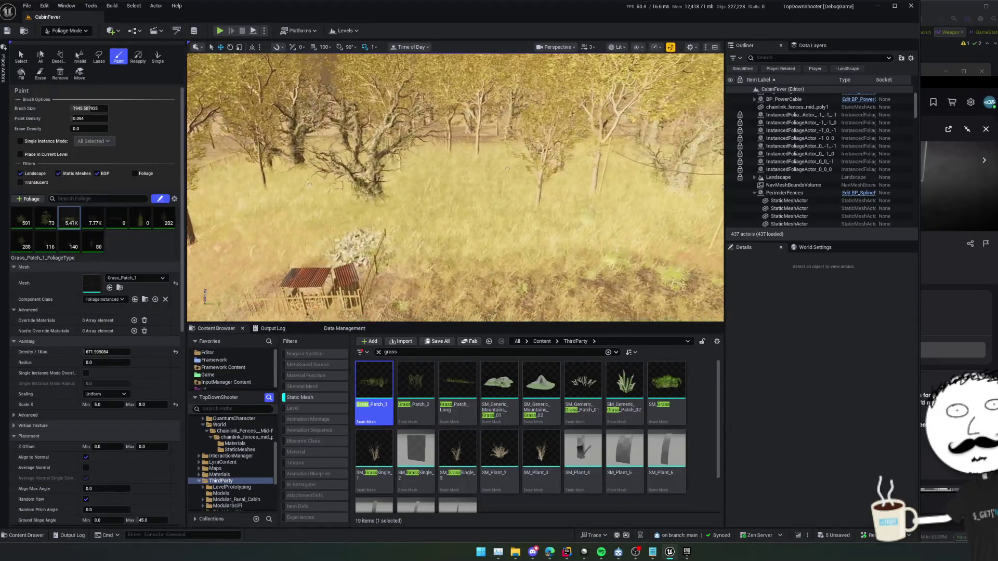
scroll(455, 187, "down", 5)
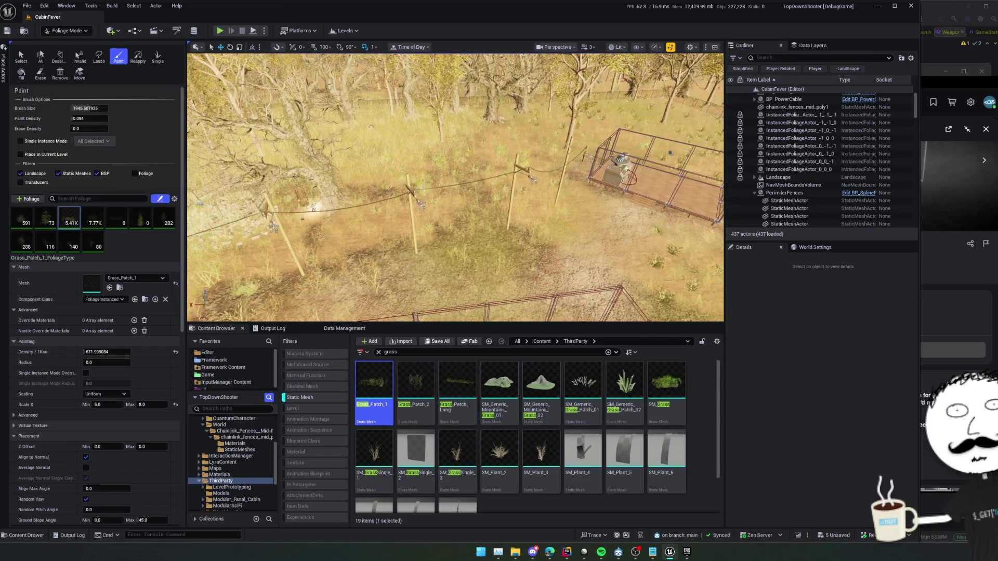
scroll(520, 145, "down", 10)
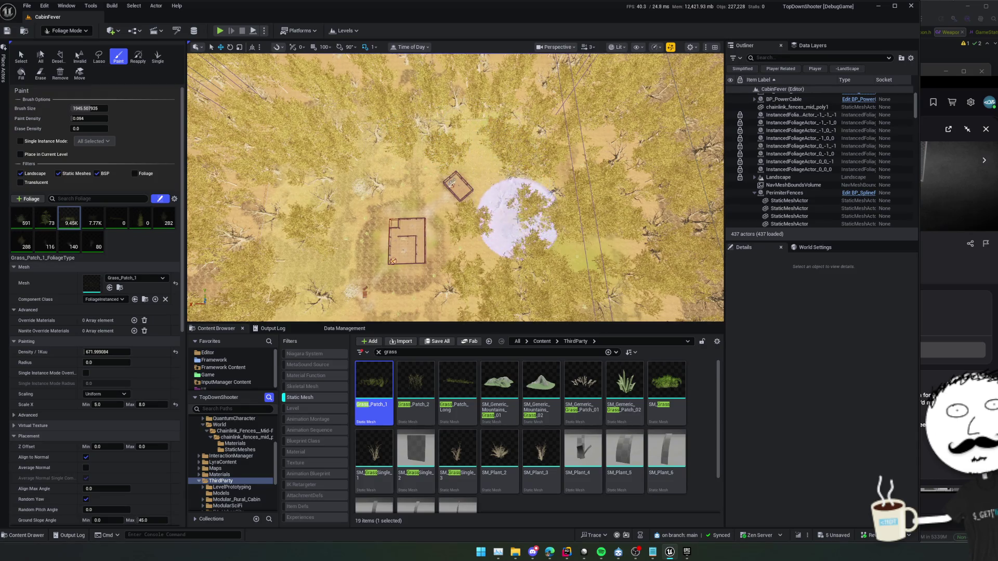
mouse_move(517, 220)
left_mouse_down()
mouse_move(496, 195)
mouse_move(491, 203)
left_mouse_up()
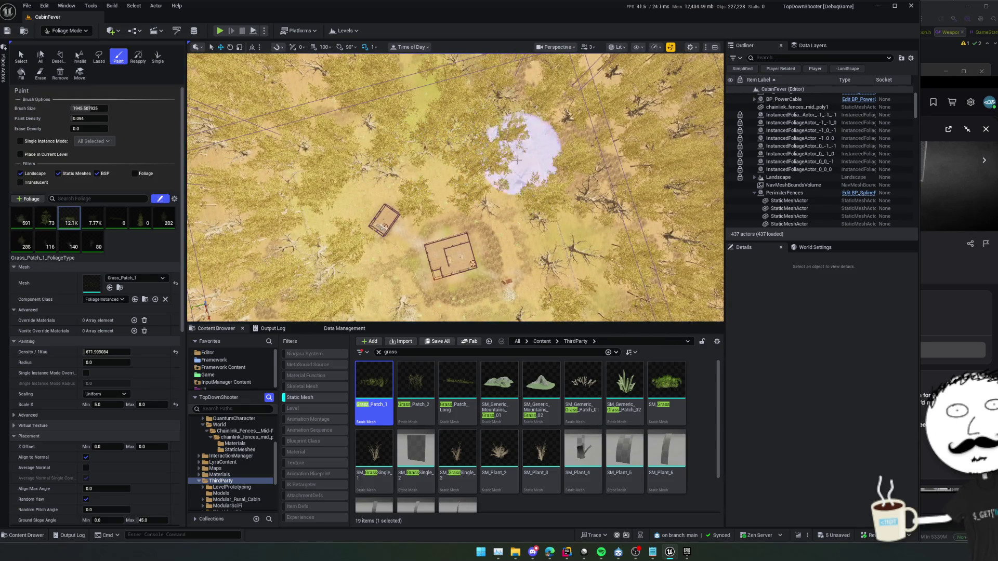
left_click_drag(517, 161, 514, 189)
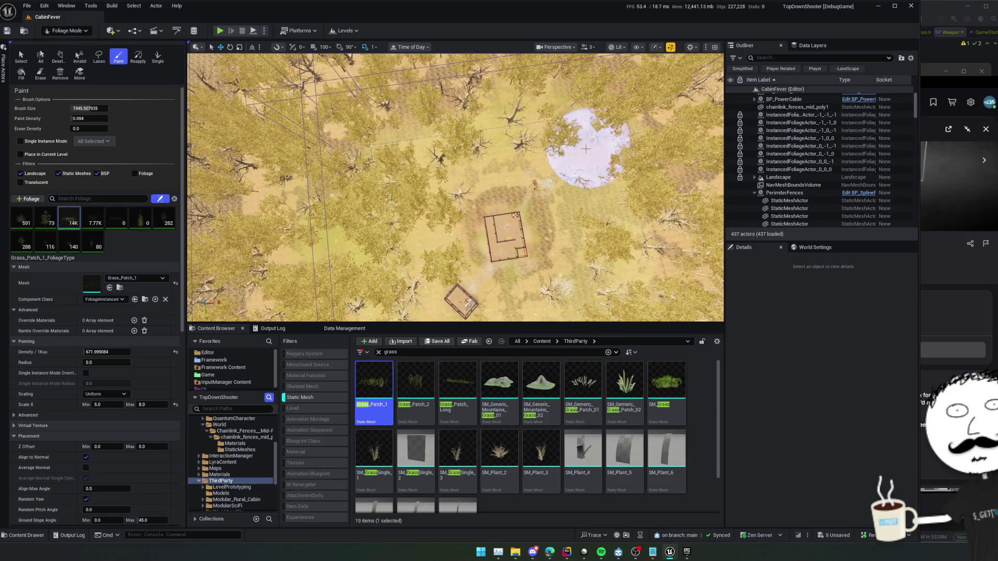
left_click_drag(629, 231, 619, 182)
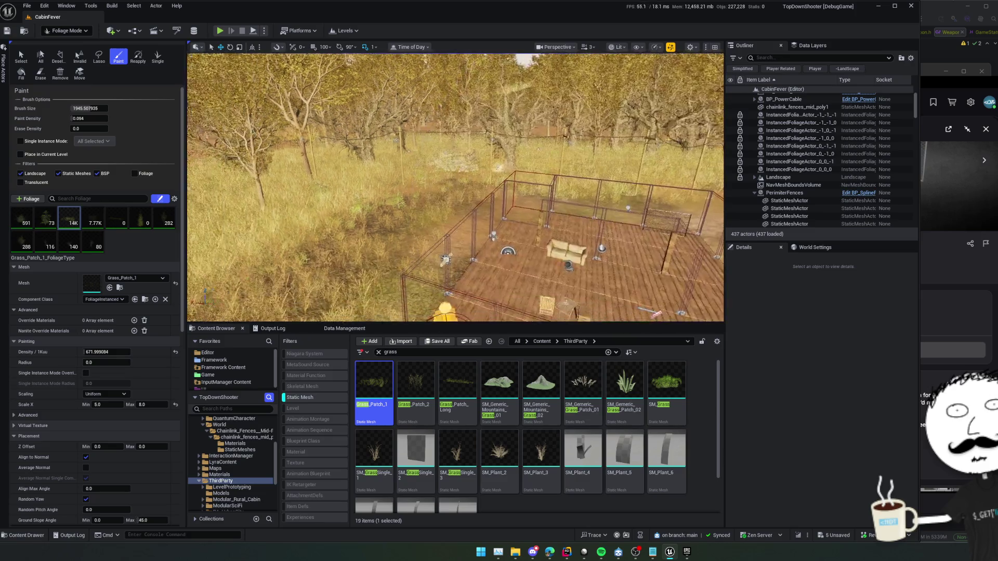
Step: Shrink the brush, paint a small grass patch on bare dirt, and save the level
key("bracketleft")
key("bracketleft")
key("bracketleft")
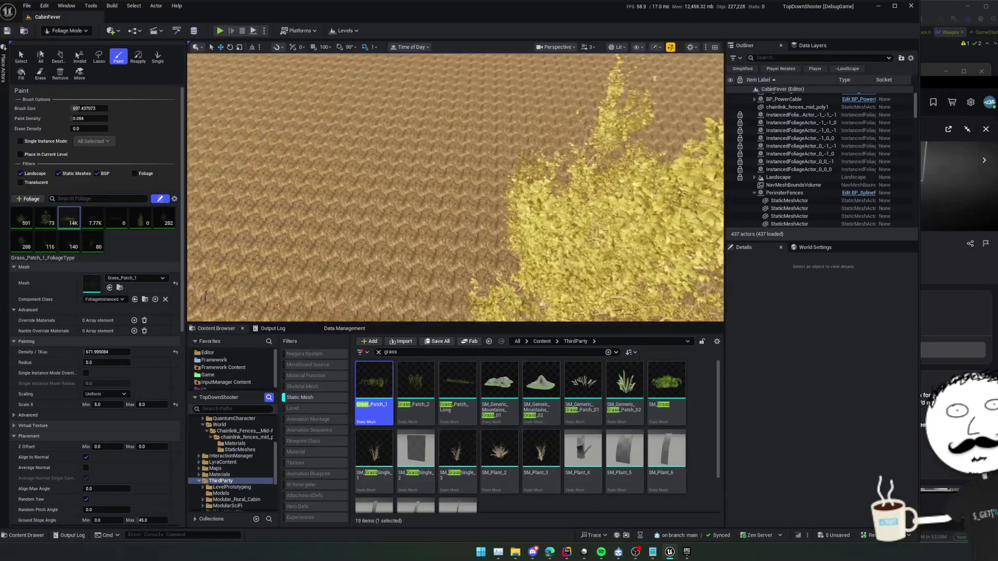
left_click(435, 130)
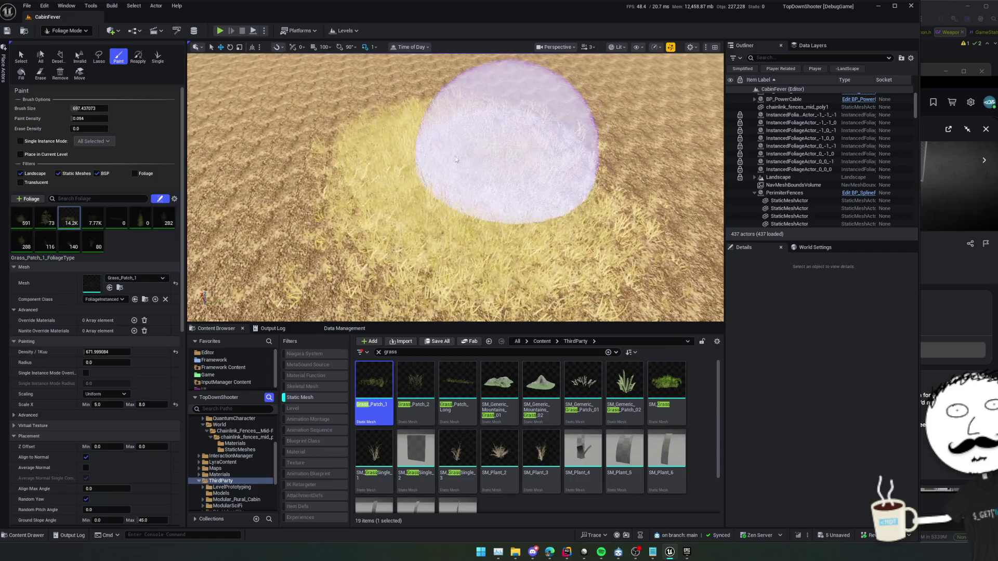
key("ctrl+s")
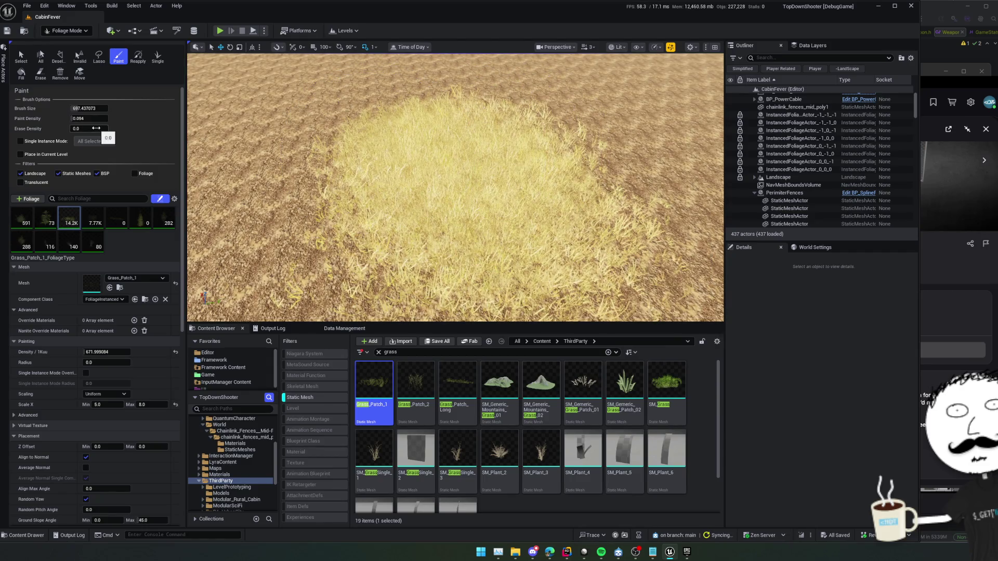
Step: Adjust the erase density, erase most of the dense grass patch, then regrow it
left_click_drag(89, 128, 94, 129)
key("shift")
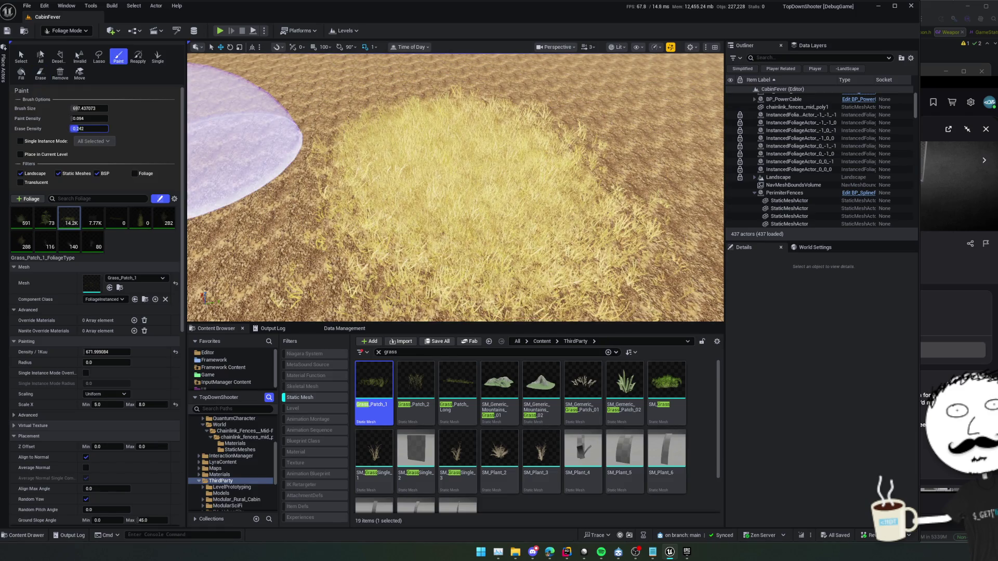
left_click_drag(90, 128, 84, 128)
key("shift")
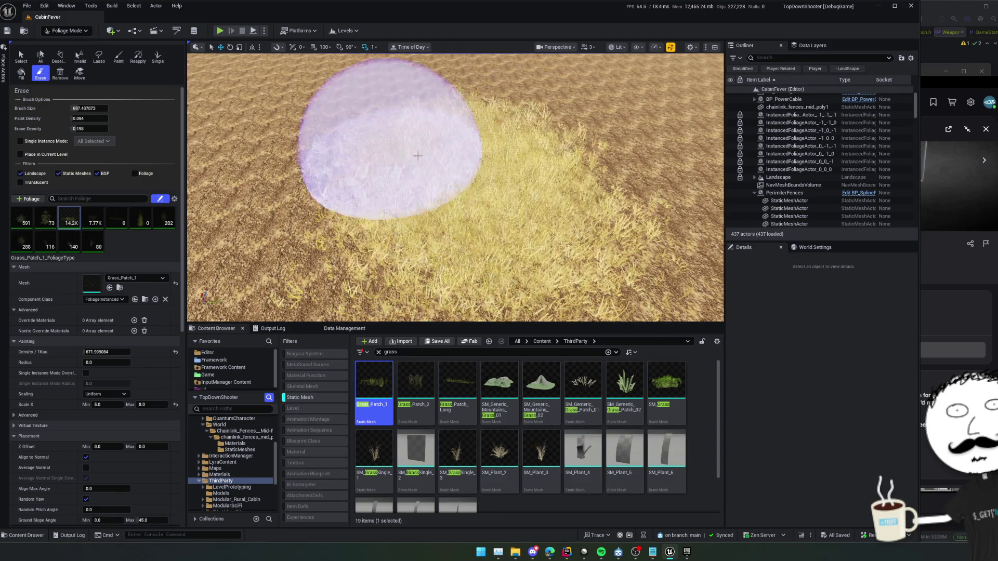
left_click_drag(479, 145, 259, 135)
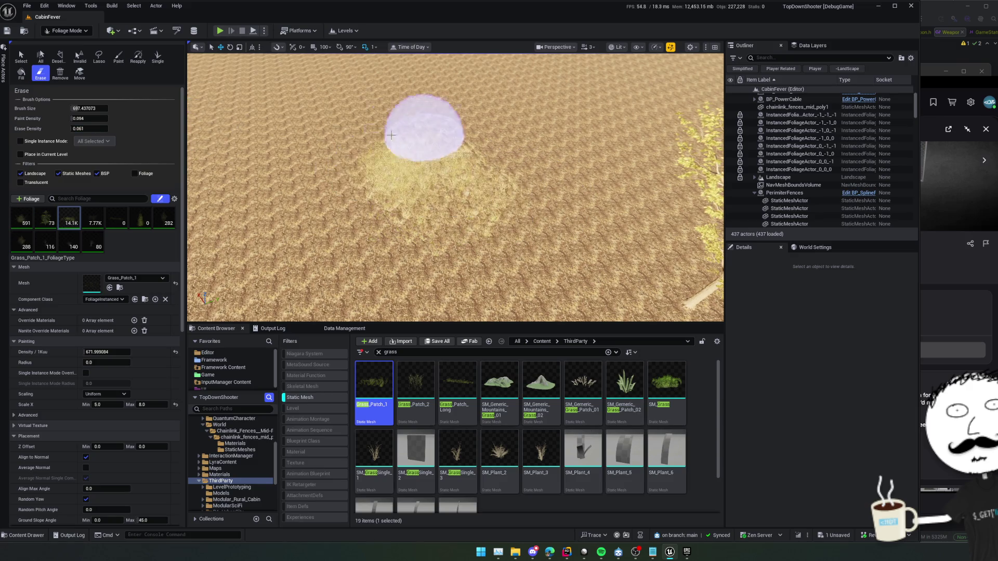
left_click_drag(391, 135, 548, 178)
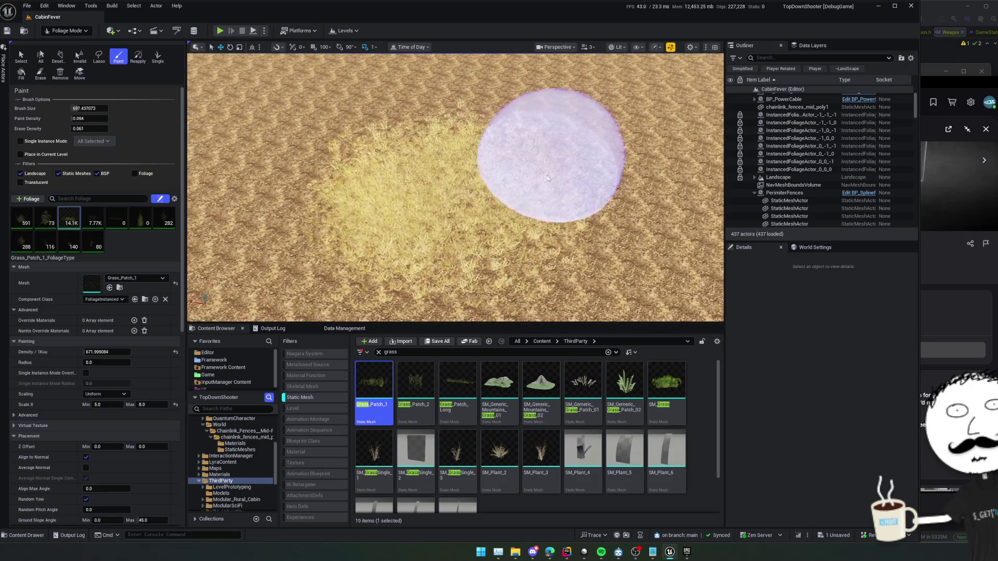
key("shift")
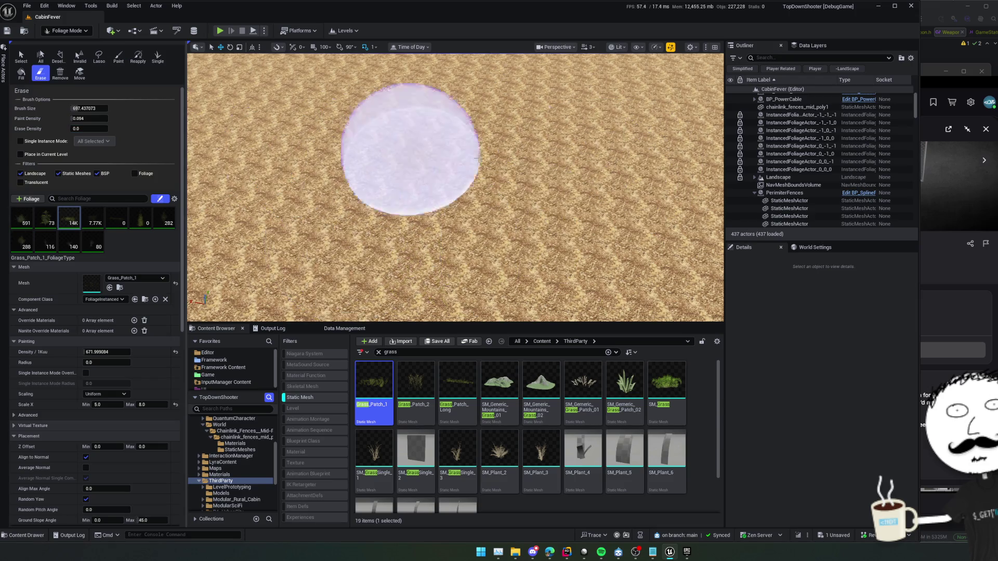
Step: Erase grass near the cabin fence and off the cabin's rock pile
scroll(397, 139, "down", 5)
scroll(397, 138, "down", 5)
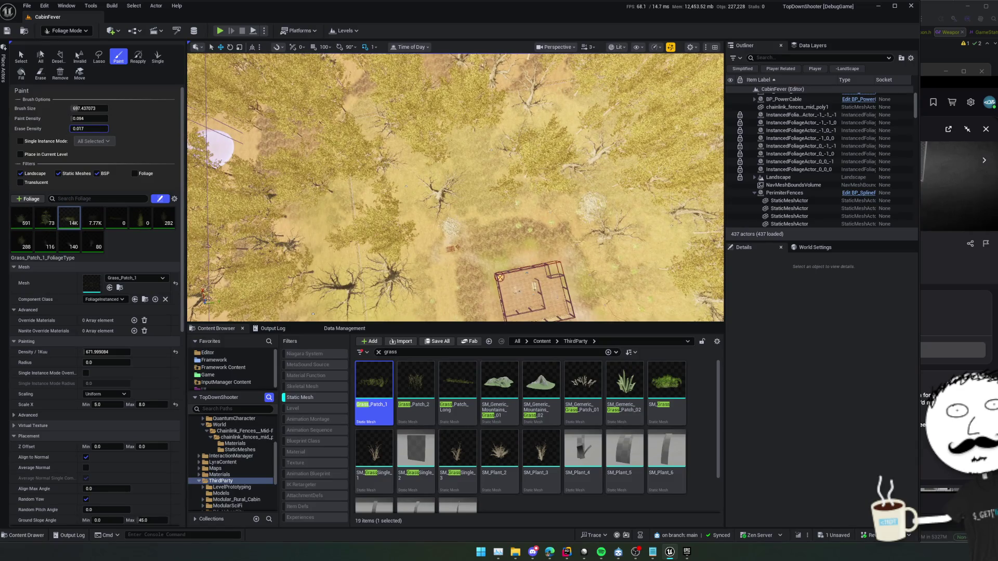
scroll(456, 187, "up", 10)
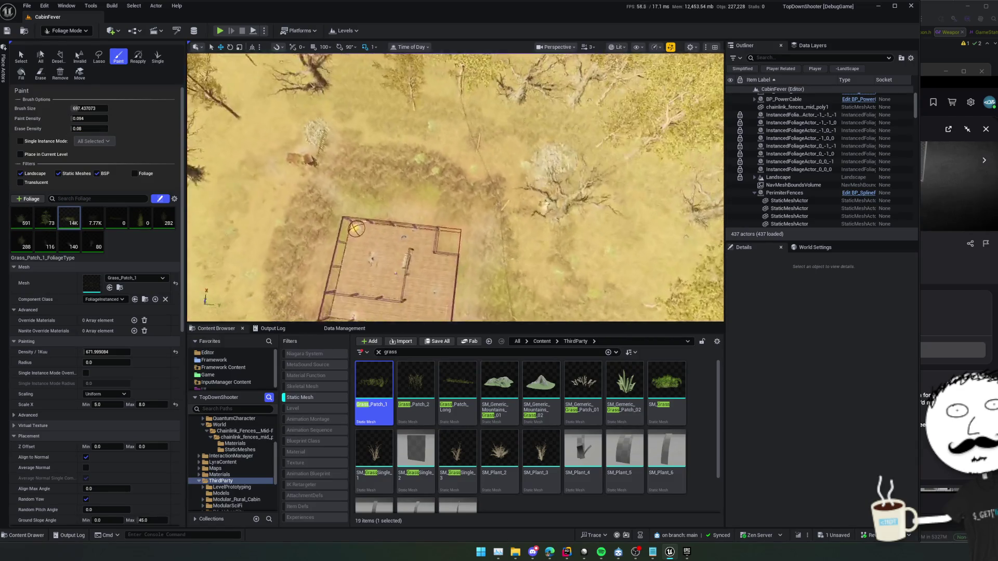
key("e")
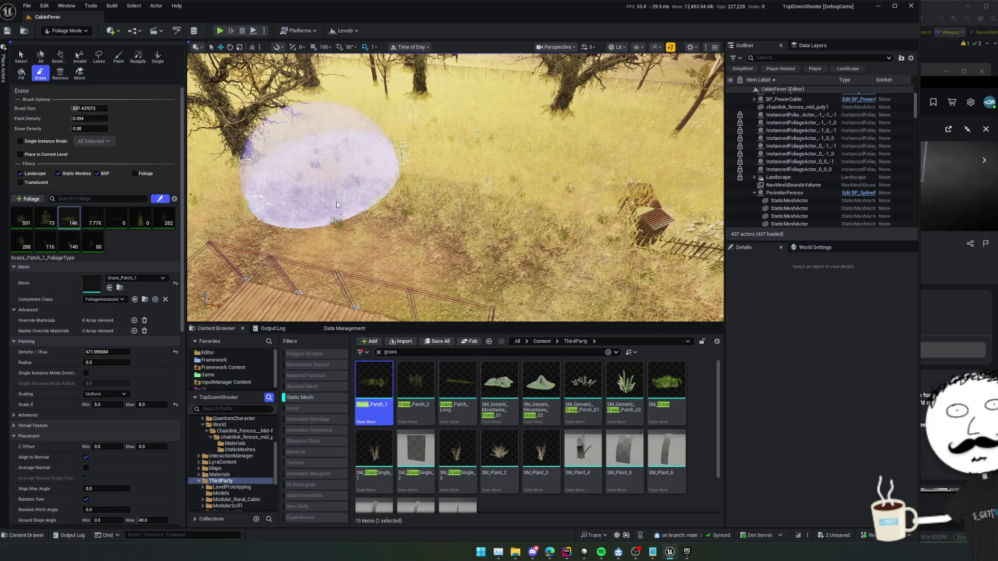
mouse_move(425, 212)
left_mouse_down()
mouse_move(512, 146)
mouse_move(267, 156)
left_mouse_up()
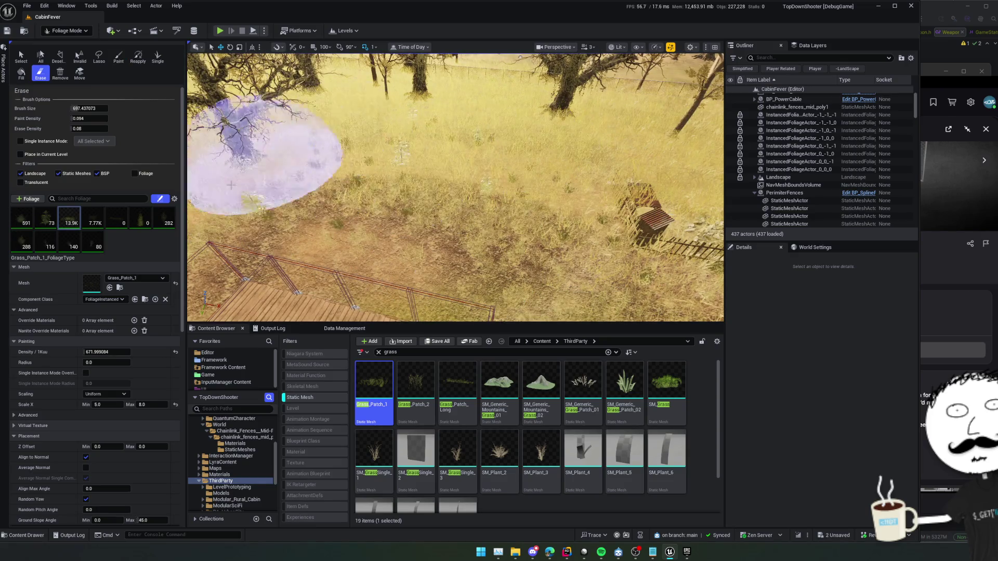
key("p")
key("e")
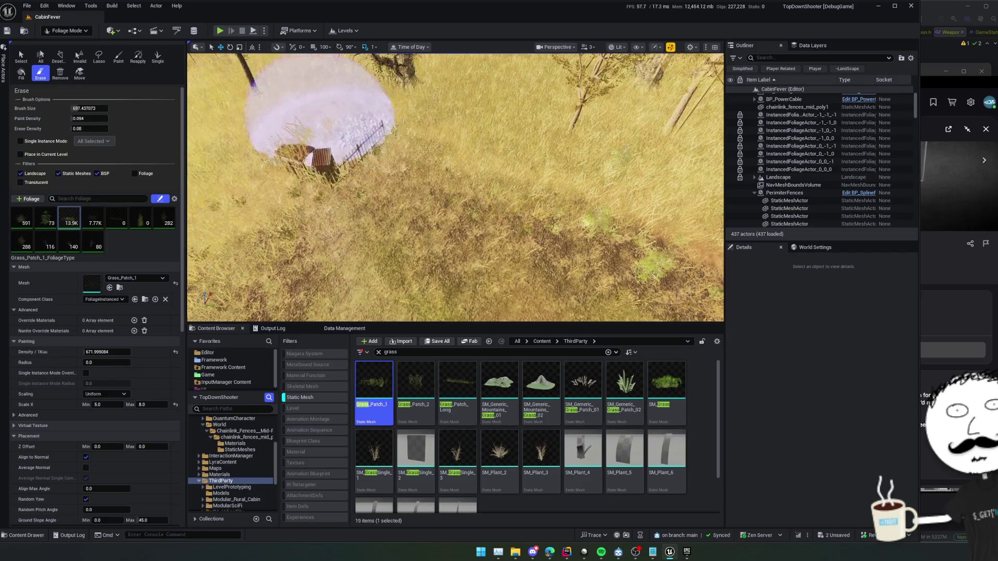
key("p")
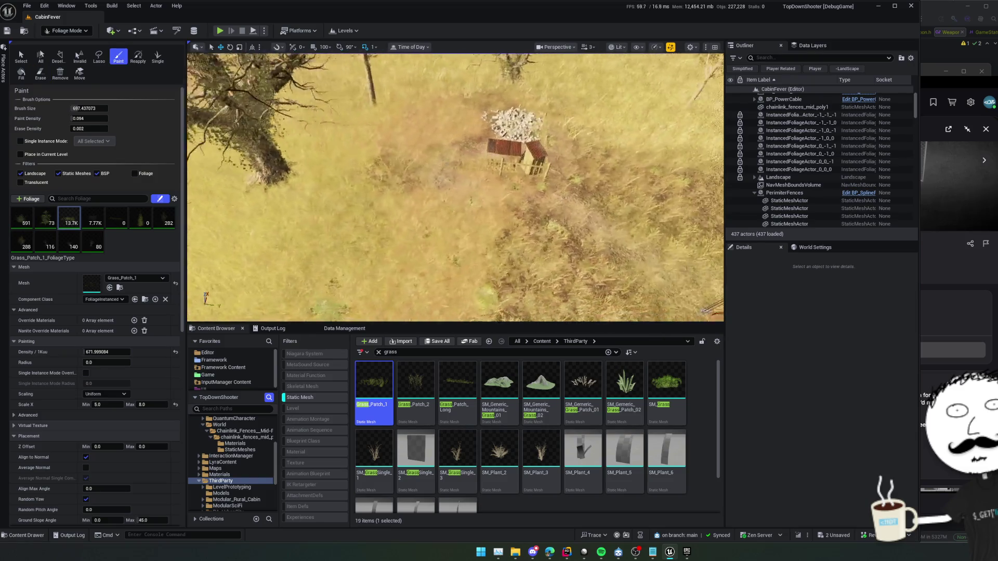
key("p")
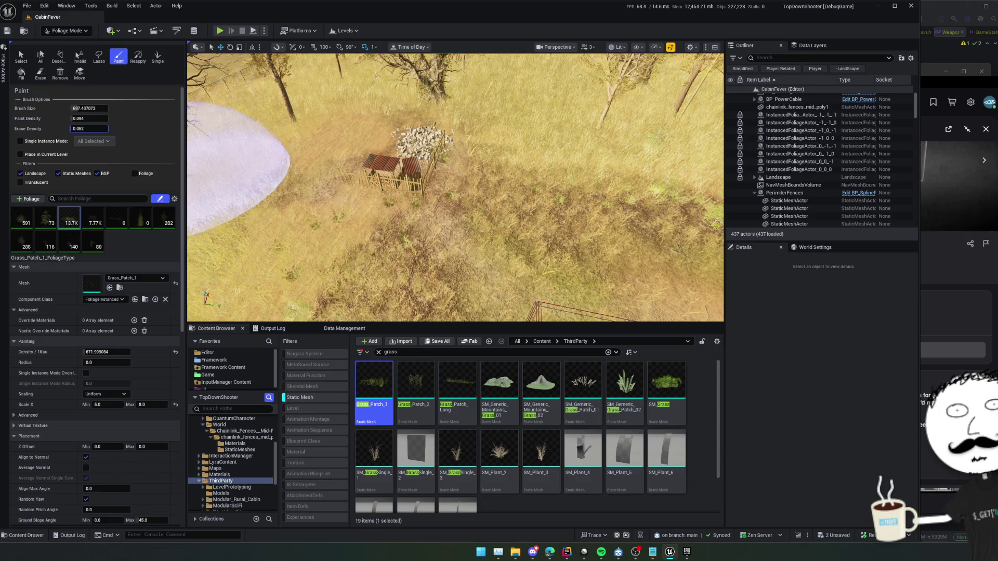
left_click_drag(395, 167, 489, 110)
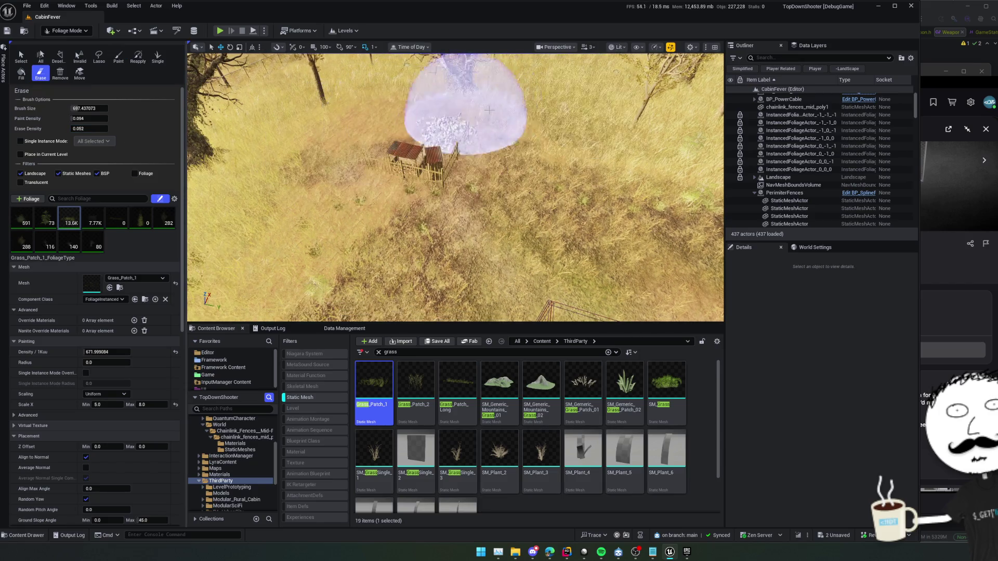
key("s")
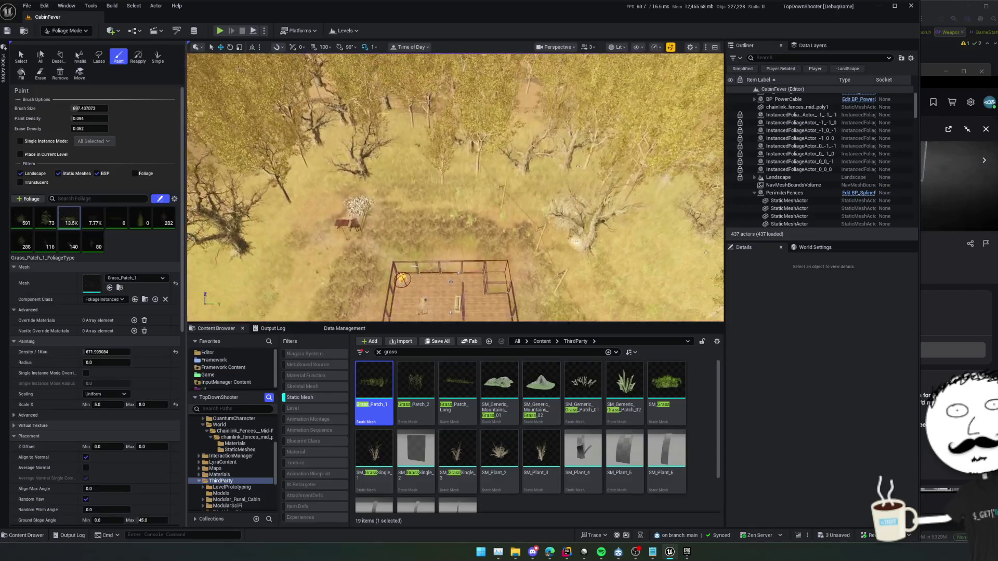
key("shift")
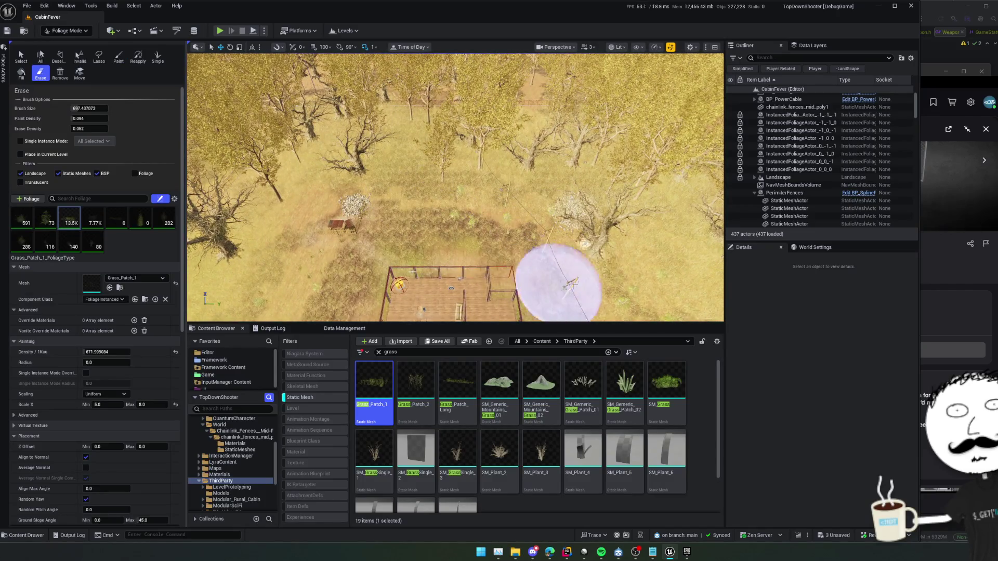
Step: Erase grass beside, between and around the fenced pens, then frame the pen squarely
mouse_move(572, 285)
left_mouse_down()
mouse_move(486, 278)
mouse_move(471, 141)
left_mouse_up()
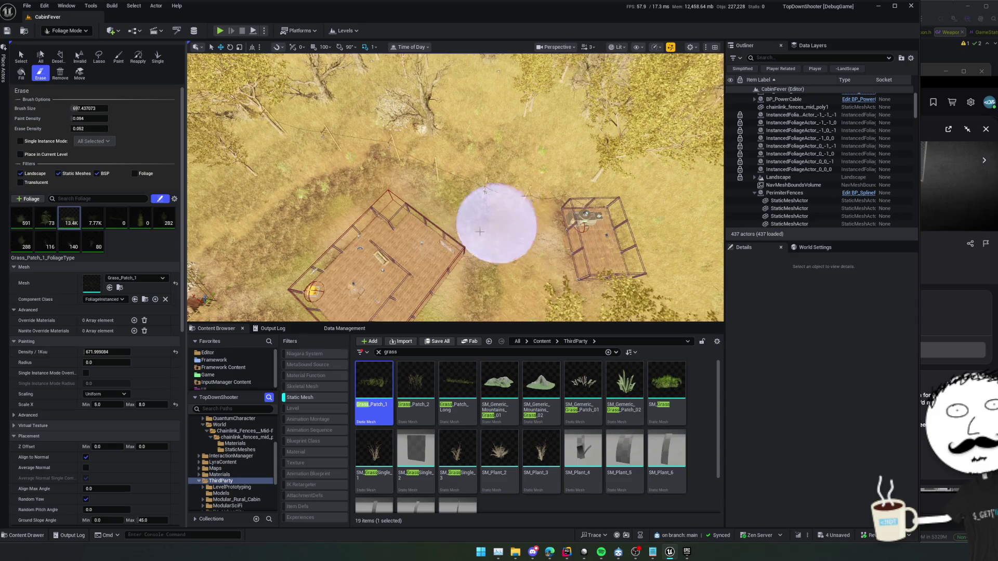
left_click_drag(480, 232, 435, 212)
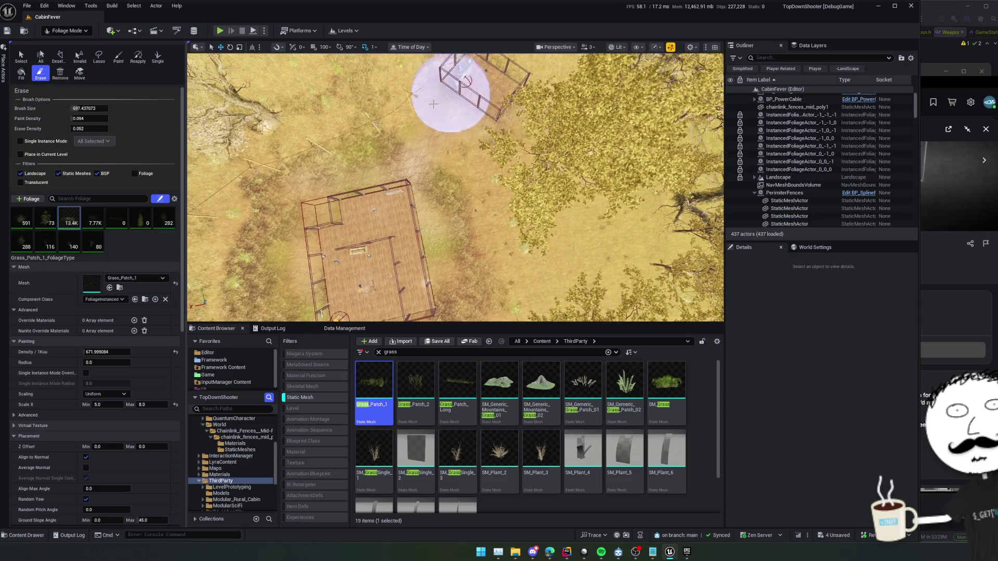
left_click_drag(463, 279, 414, 179)
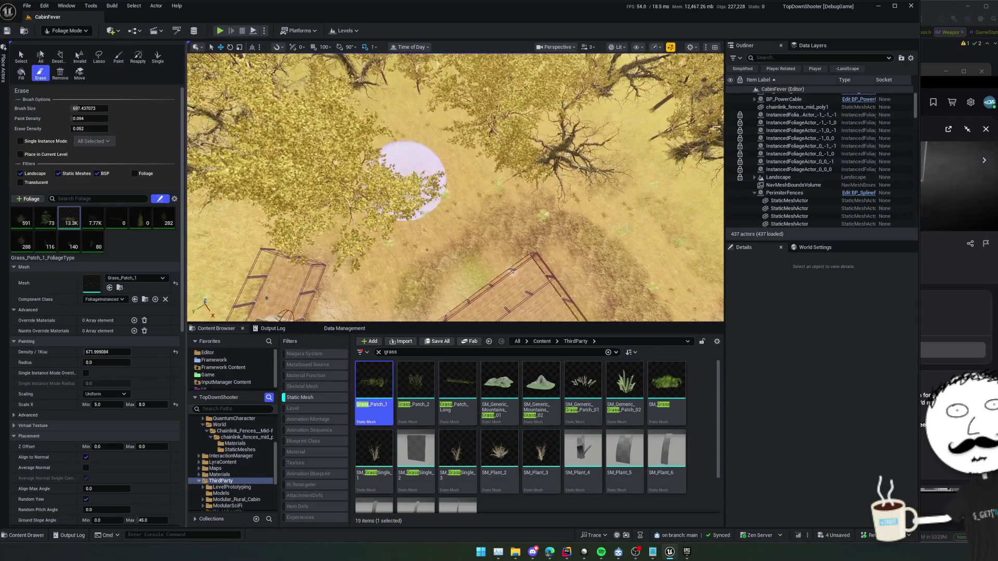
mouse_move(522, 212)
left_mouse_down()
mouse_move(646, 285)
mouse_move(535, 263)
mouse_move(535, 123)
mouse_move(480, 251)
left_mouse_up()
left_click_drag(436, 217, 228, 156)
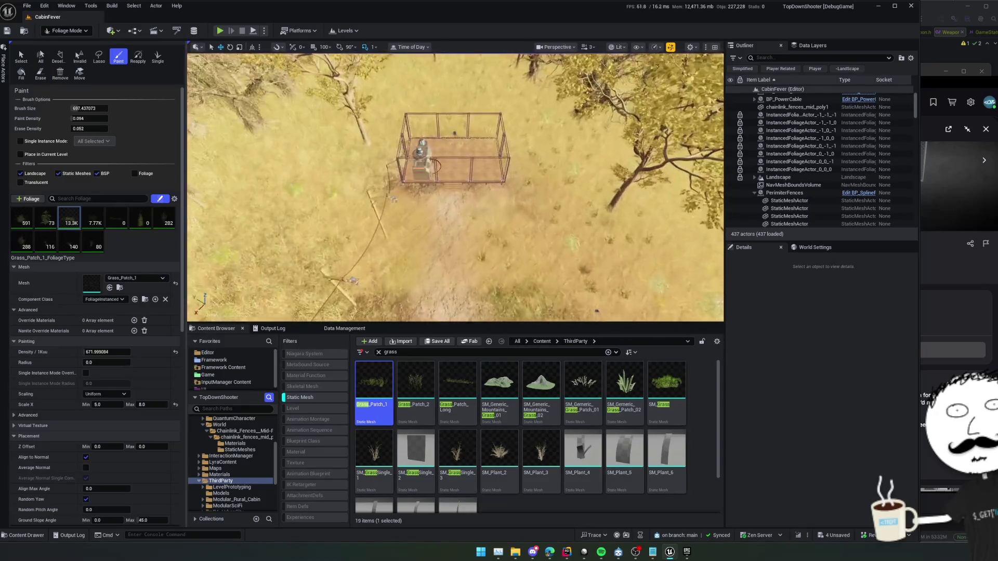
Step: Erase the grass from the floor inside the generator's fenced pen
left_click(119, 57)
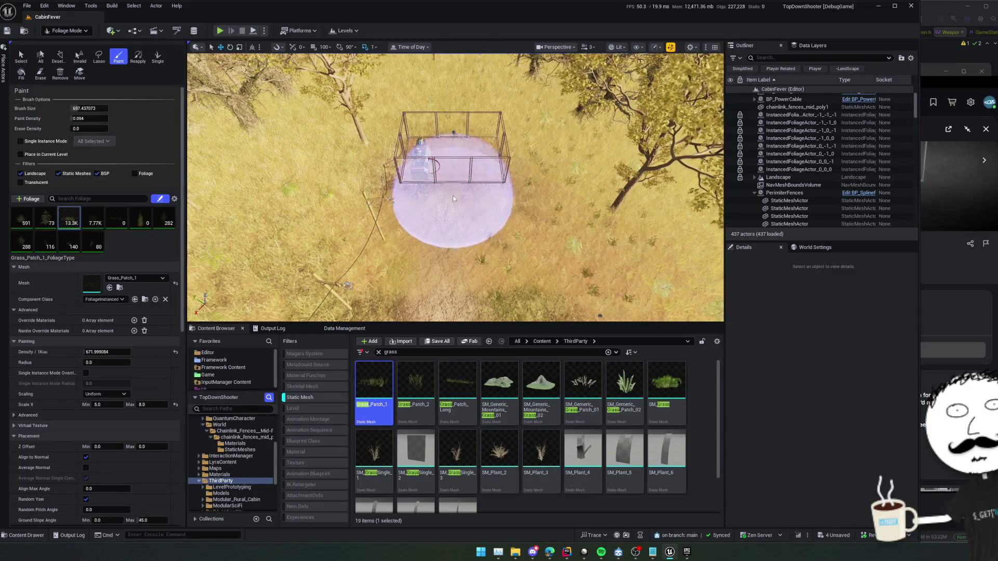
scroll(460, 181, "up", 5)
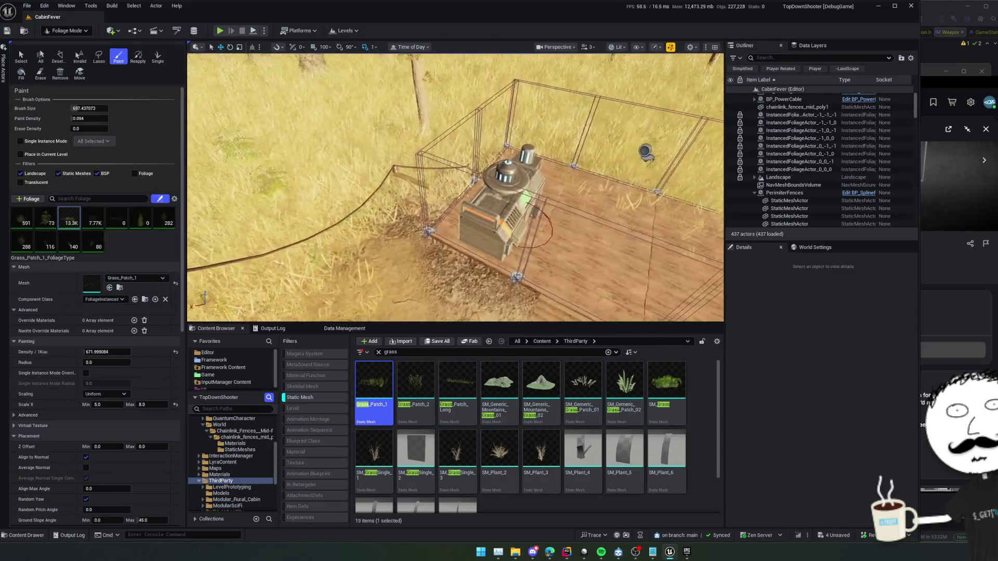
mouse_move(460, 181)
left_mouse_down()
mouse_move(457, 198)
mouse_move(400, 200)
mouse_move(353, 159)
mouse_move(400, 179)
left_mouse_up()
left_click_drag(559, 207, 395, 192)
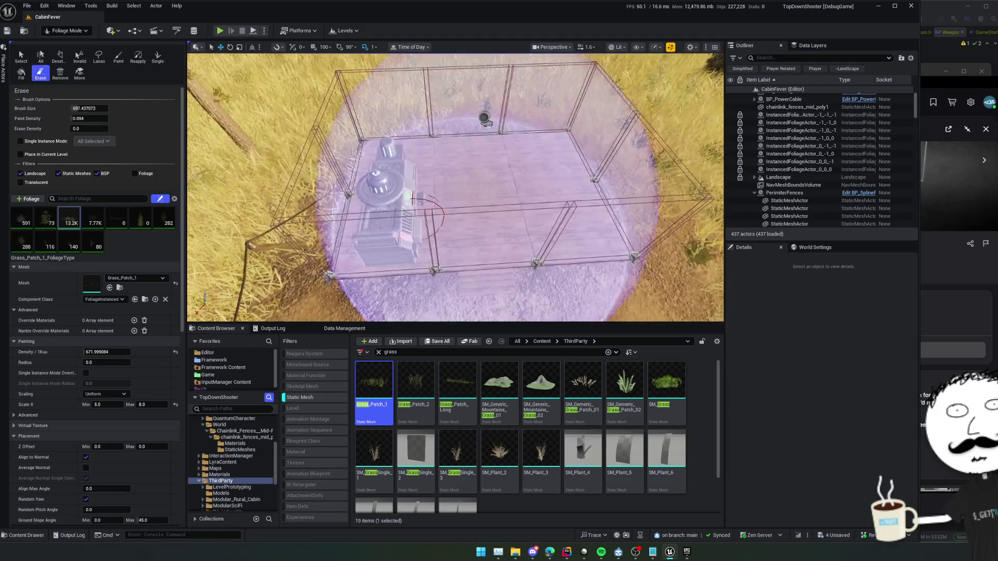
Step: Leave and re-enter Foliage Mode with the Paint brush, viewing the pen from above beside the deck
left_click(67, 31)
left_click(72, 134)
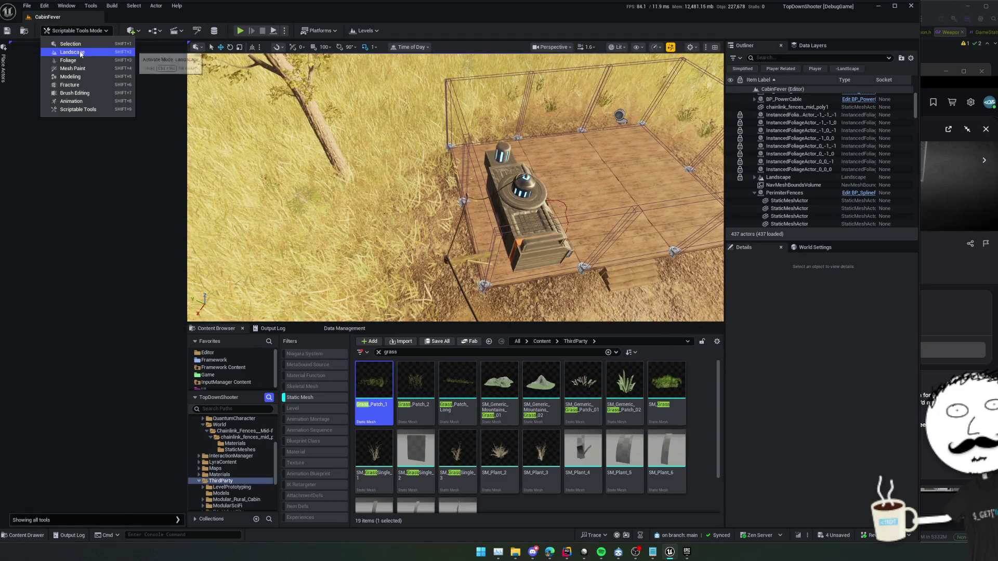
key("shift+3")
left_click_drag(442, 140, 444, 182)
scroll(436, 145, "down", 3)
key("p")
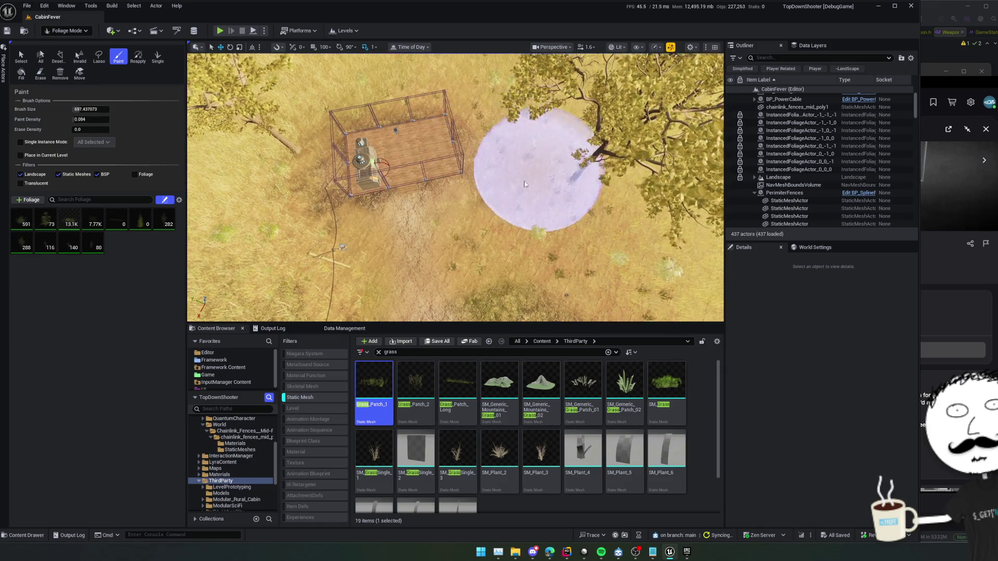
mouse_move(531, 166)
left_mouse_down()
mouse_move(530, 119)
mouse_move(556, 87)
mouse_move(526, 192)
left_mouse_up()
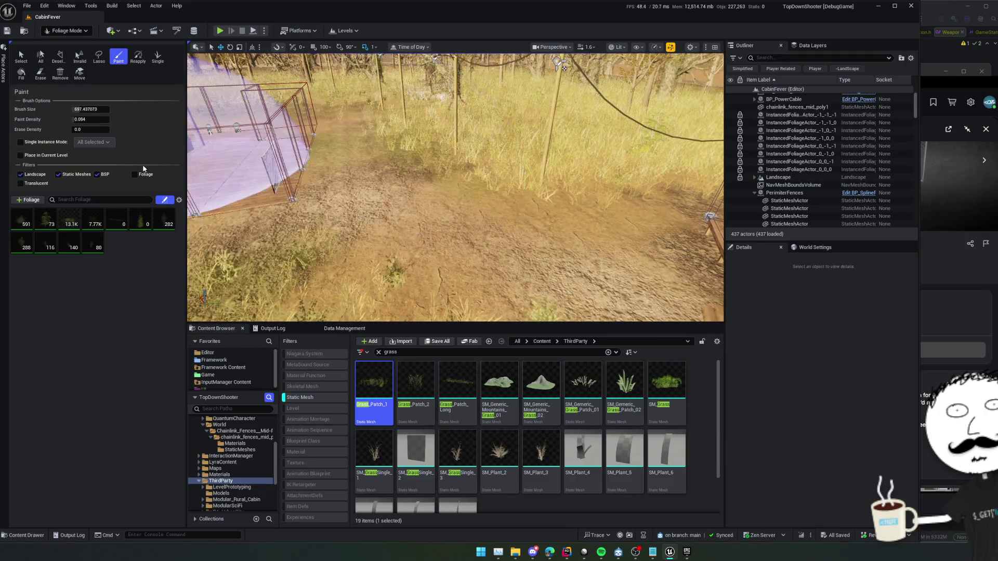
Step: Adjust the erase density and move the view close to the fence poles and trees
left_click_drag(94, 134, 95, 134)
left_click(40, 72)
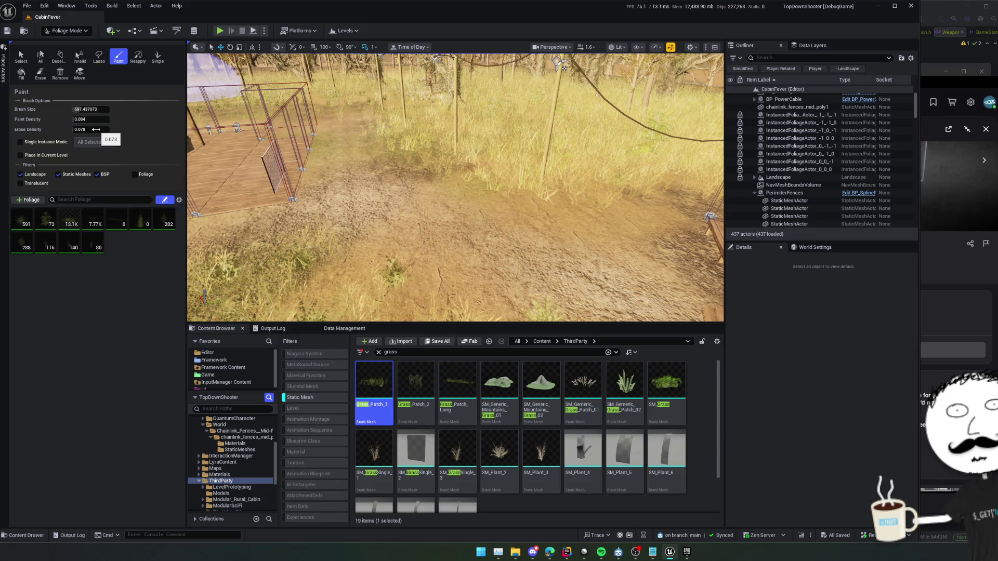
left_click_drag(401, 89, 513, 122)
key("shift")
left_click_drag(350, 95, 395, 134)
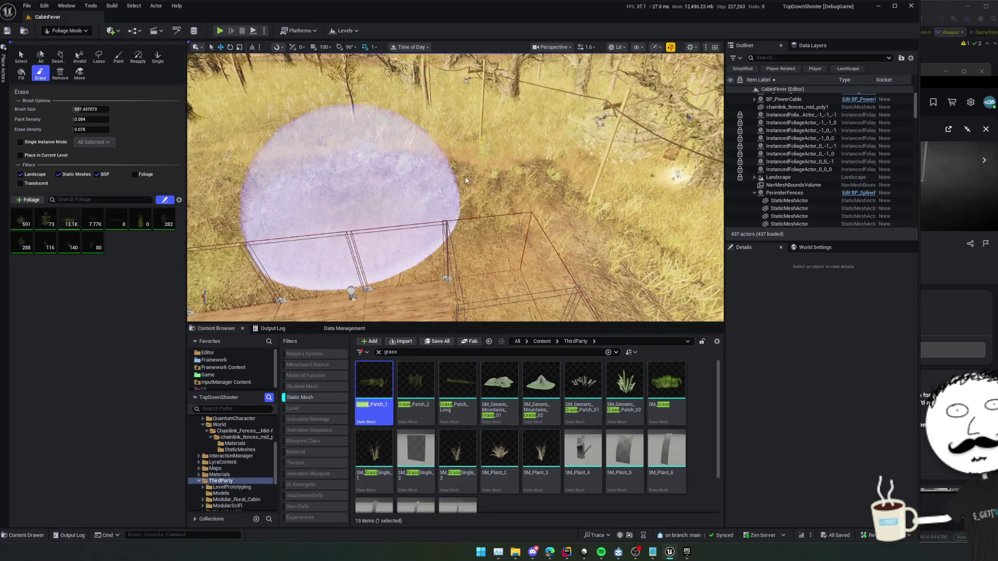
left_click_drag(598, 203, 598, 203)
mouse_move(446, 234)
left_mouse_down()
mouse_move(423, 203)
mouse_move(441, 182)
mouse_move(374, 208)
left_mouse_up()
Step: Erase grass beside the fence post and around the cabin rubble
key("shift")
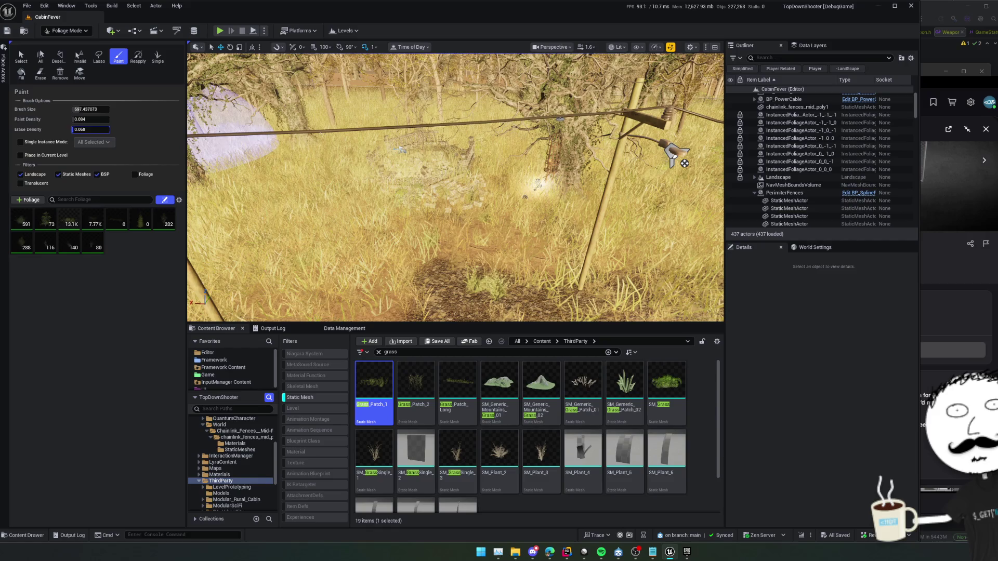
key("shift")
mouse_move(327, 151)
left_mouse_down()
mouse_move(439, 183)
mouse_move(423, 193)
mouse_move(457, 167)
mouse_move(357, 167)
left_mouse_up()
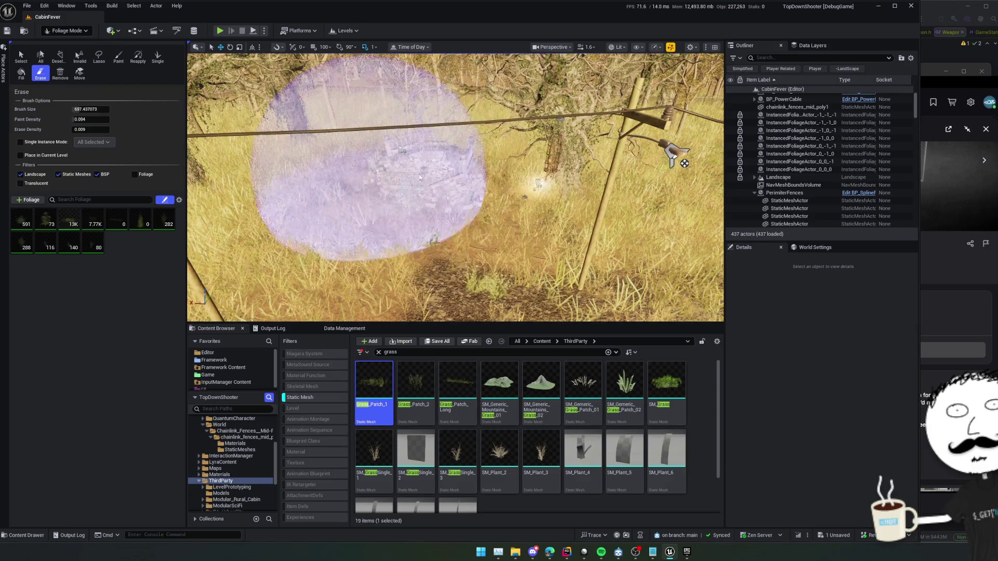
scroll(656, 161, "up", 5)
key("shift")
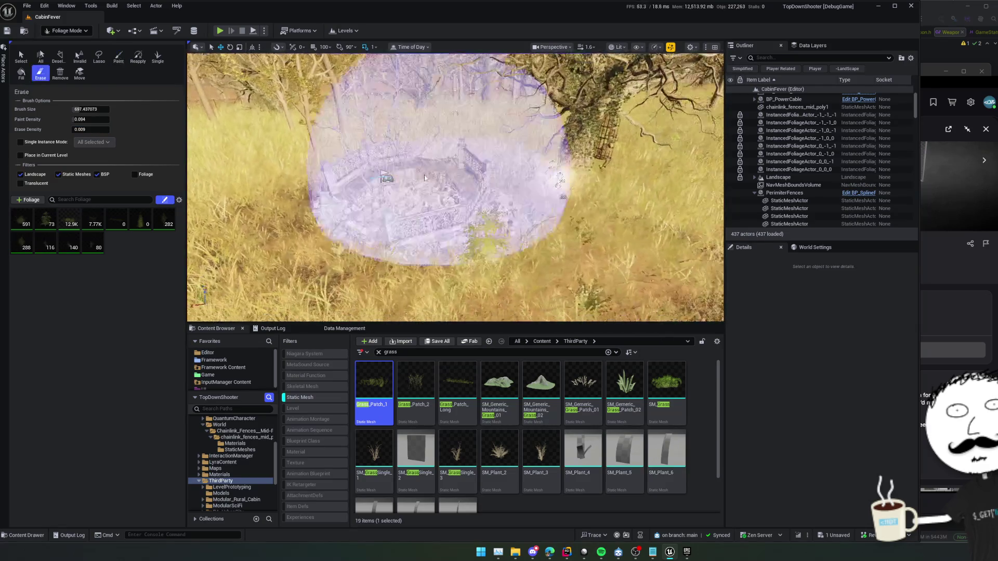
scroll(466, 176, "down", 5)
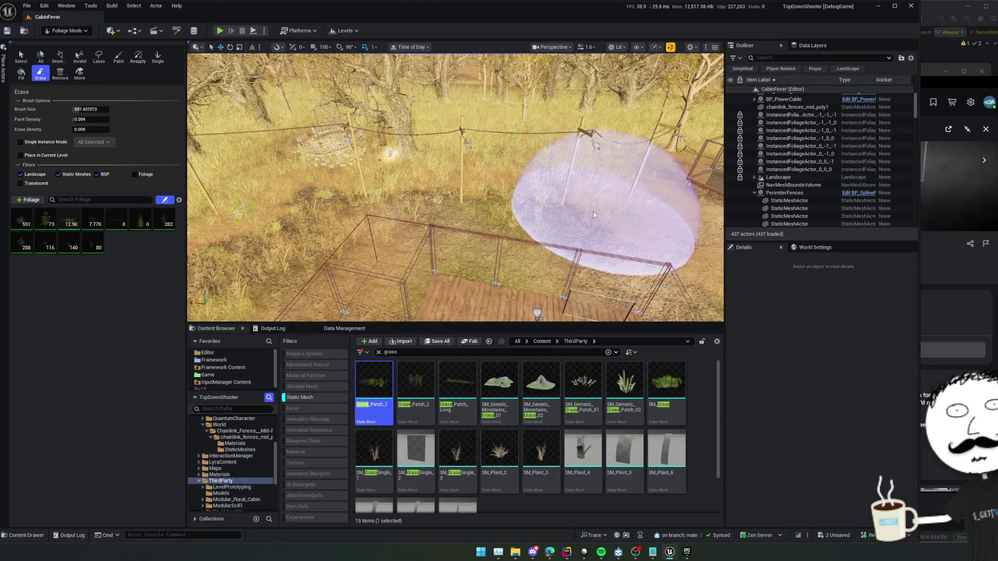
mouse_move(594, 211)
left_mouse_down()
mouse_move(481, 171)
mouse_move(498, 169)
mouse_move(452, 217)
mouse_move(546, 161)
mouse_move(486, 241)
left_mouse_up()
Step: Save all level changes and return the brush to erasing near the cage
key("ctrl+s")
scroll(486, 241, "down", 5)
scroll(467, 208, "up", 5)
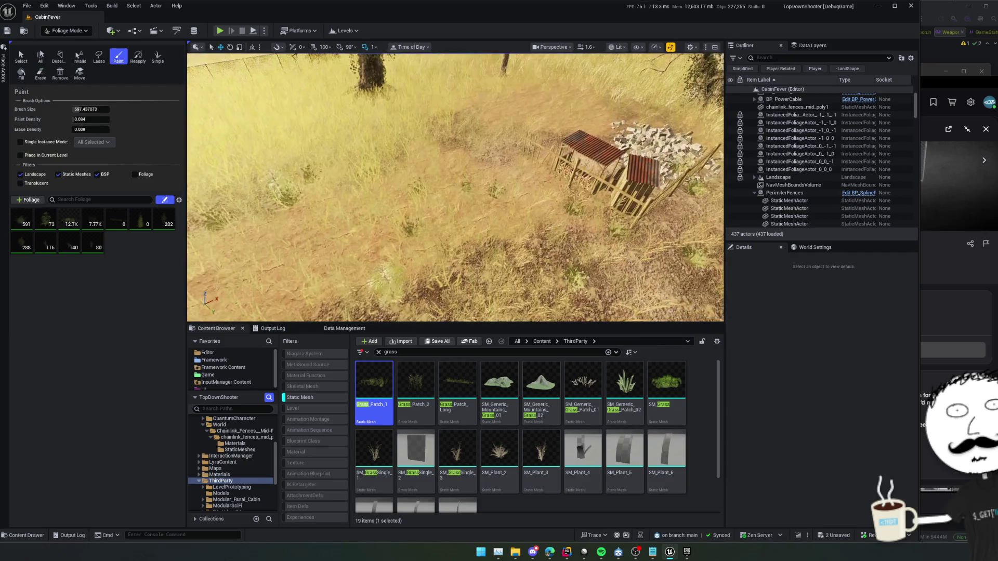
scroll(466, 208, "down", 5)
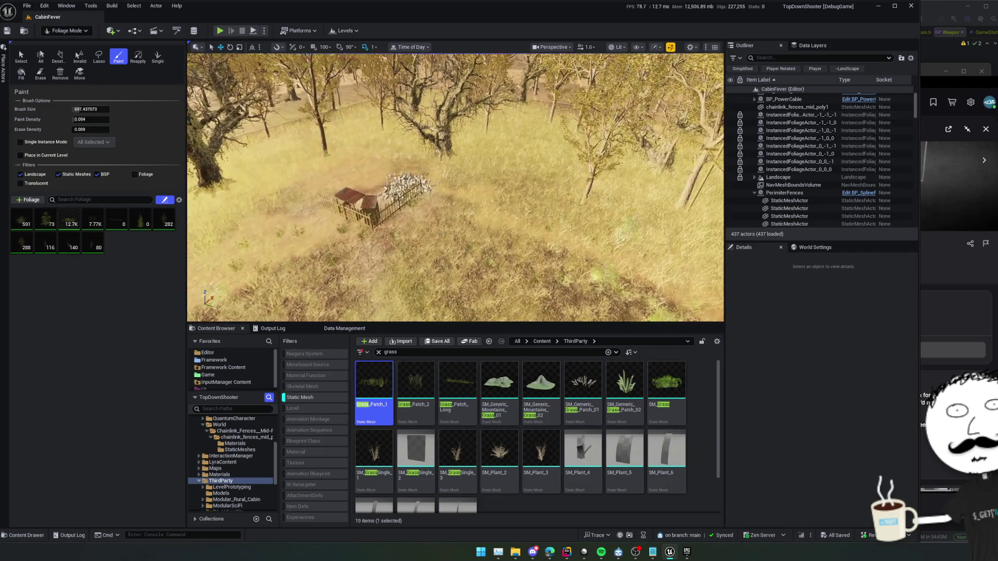
key("shift")
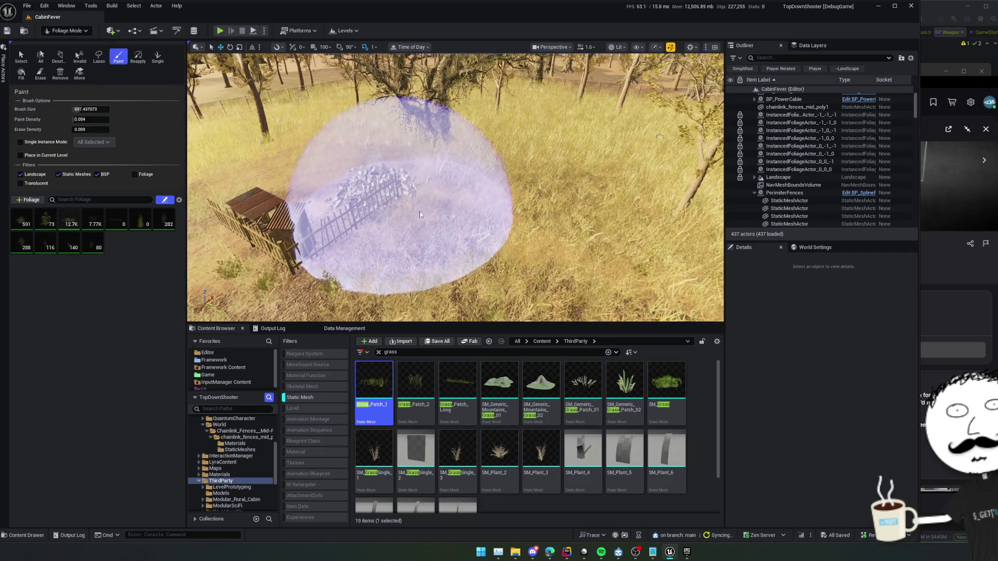
scroll(420, 212, "down", 5)
Step: Switch to Selection Mode and give the level viewport more height
left_click(62, 34)
left_click(68, 43)
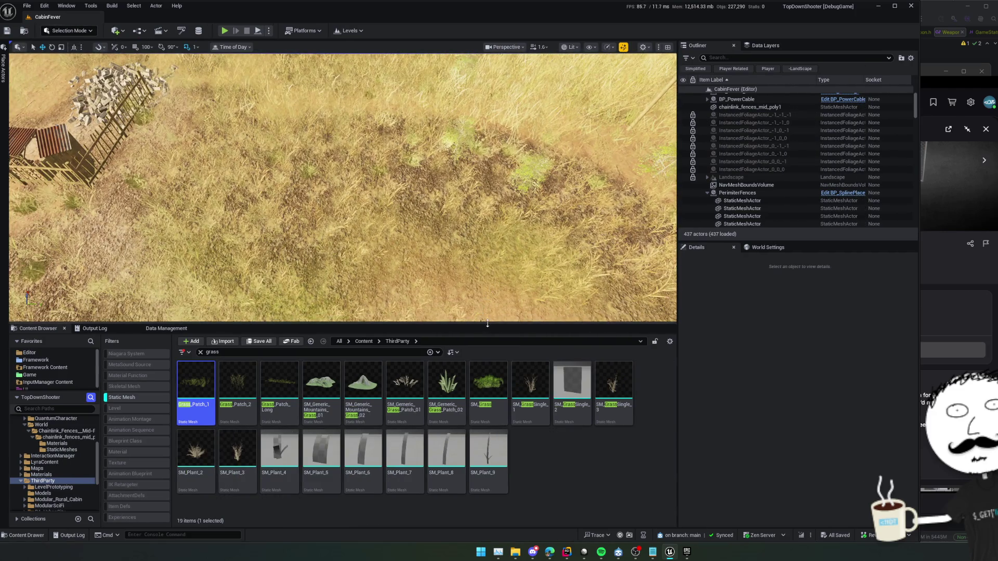
left_click_drag(485, 329, 485, 436)
scroll(468, 334, "up", 6)
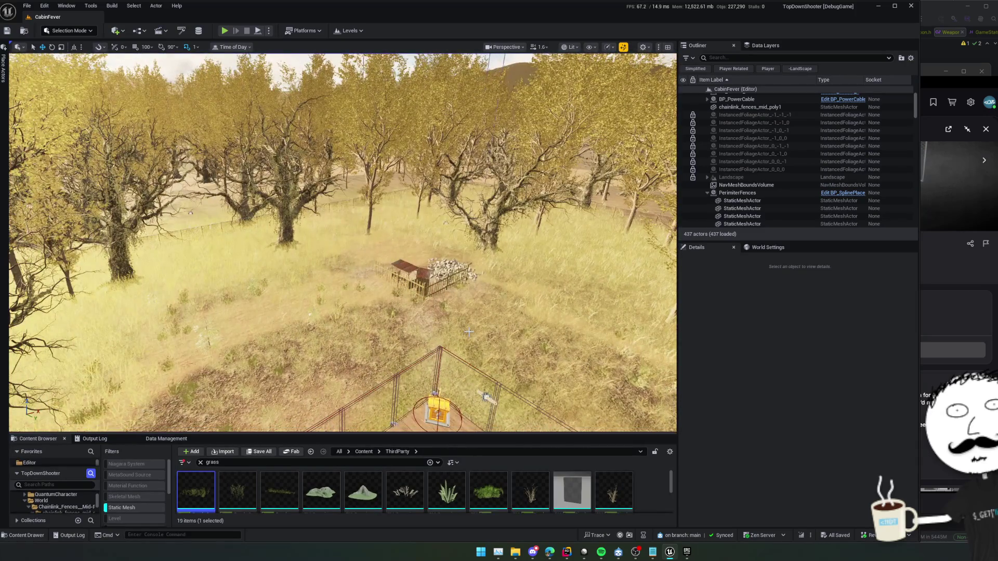
scroll(468, 332, "down", 6)
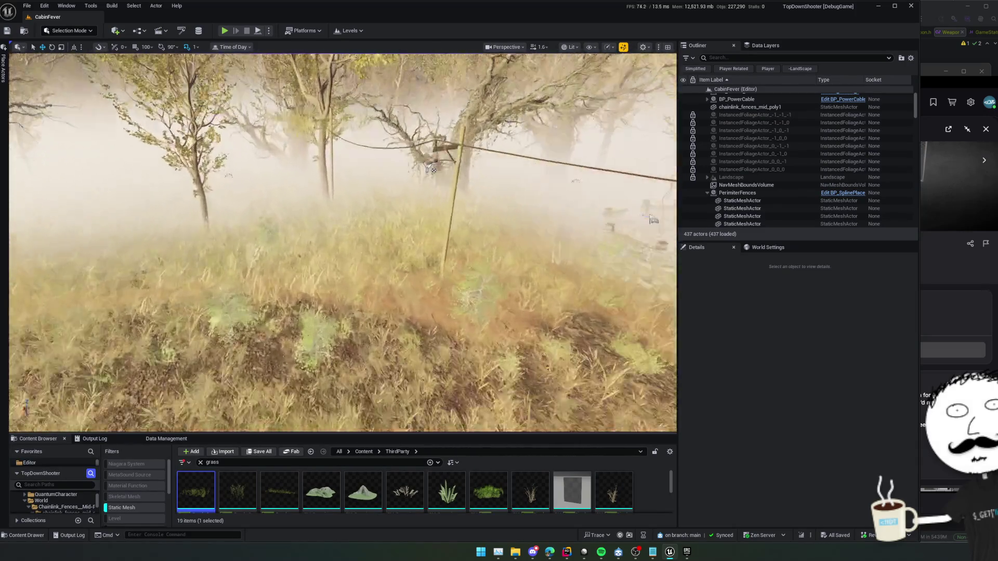
scroll(468, 333, "up", 10)
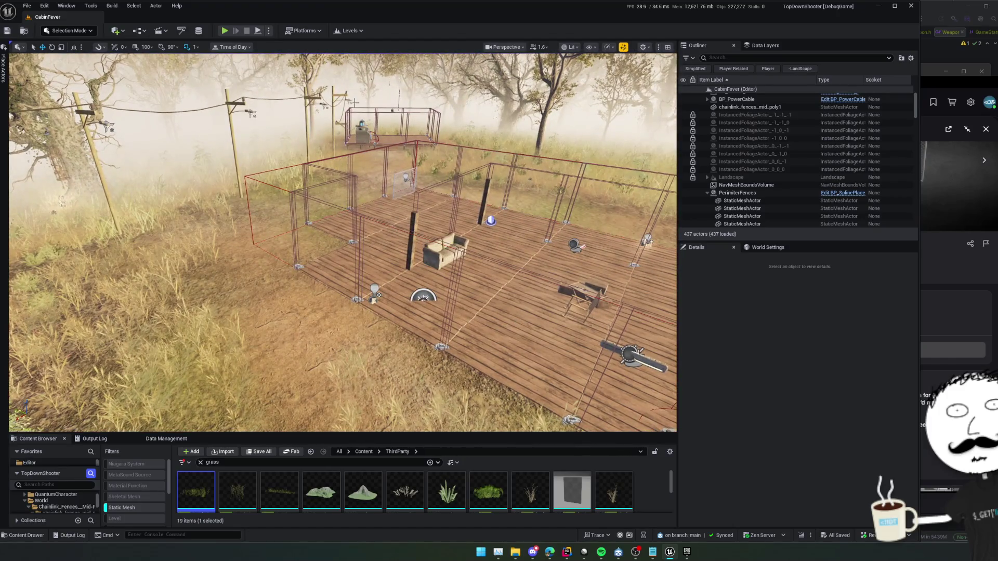
Step: Delete the translucent fence panel beside the deck, save, and start Play In Editor
left_click(407, 185)
key("Delete")
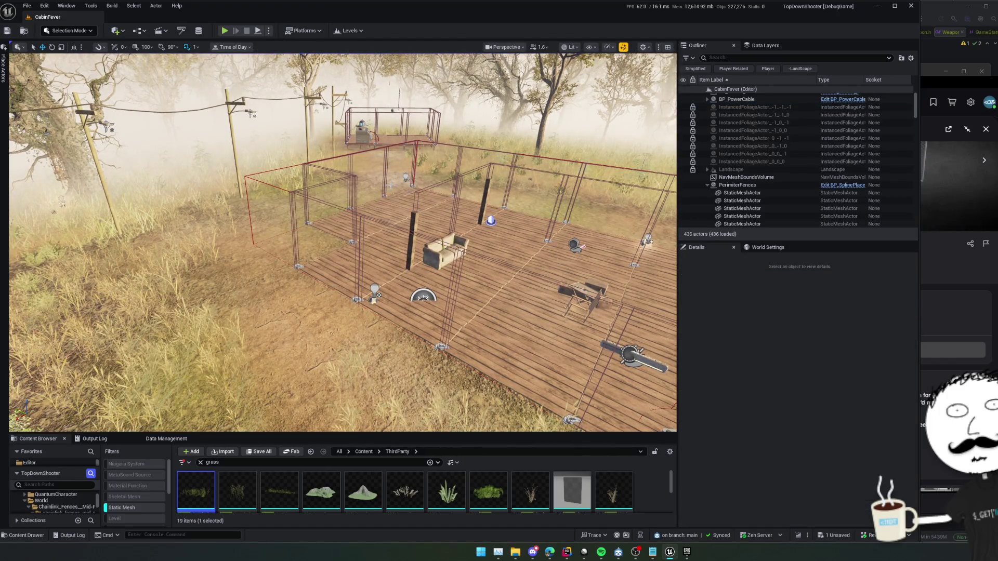
key("ctrl+s")
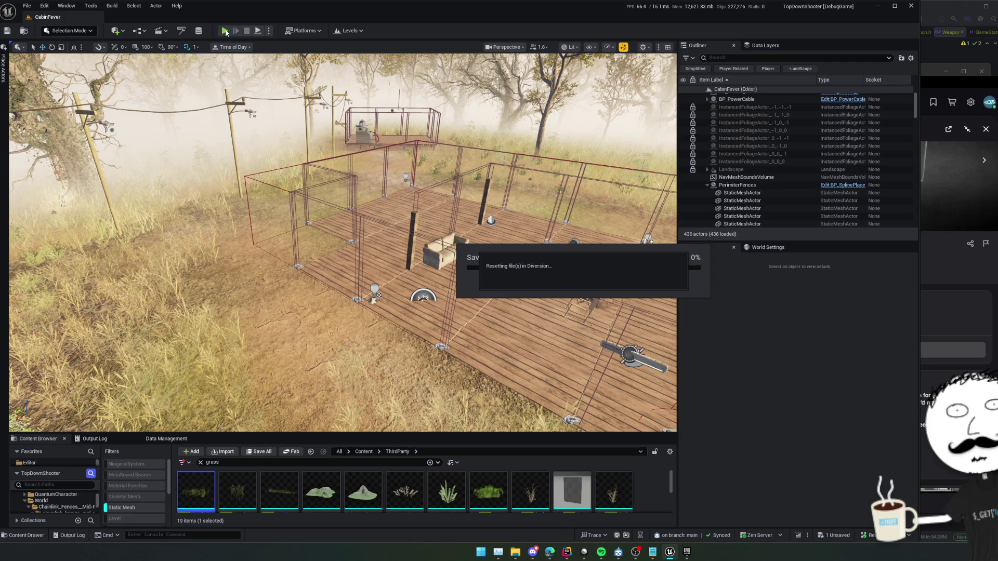
key("alt+p")
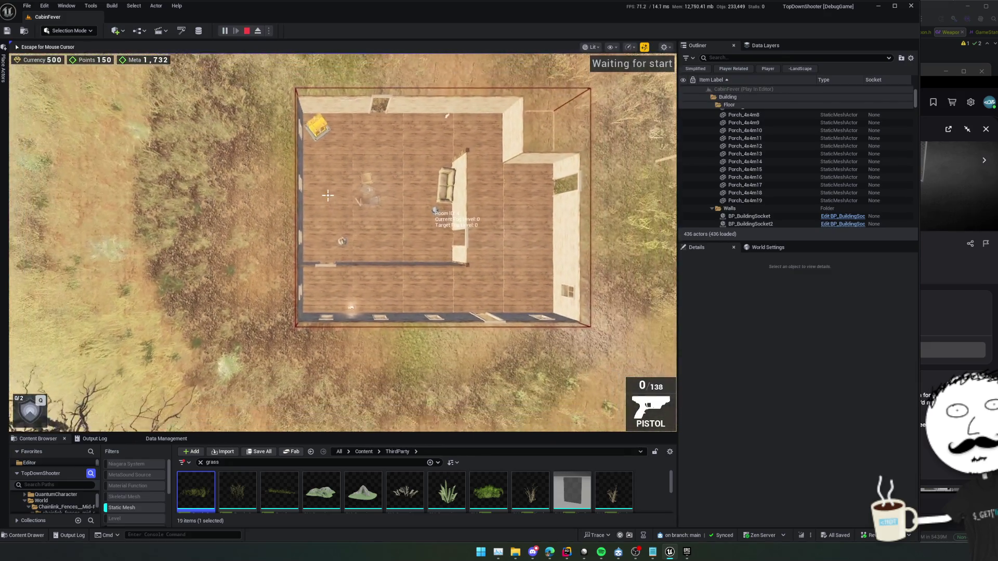
Step: Check the viewport view mode and show options menus, then refocus the running game
left_click(595, 48)
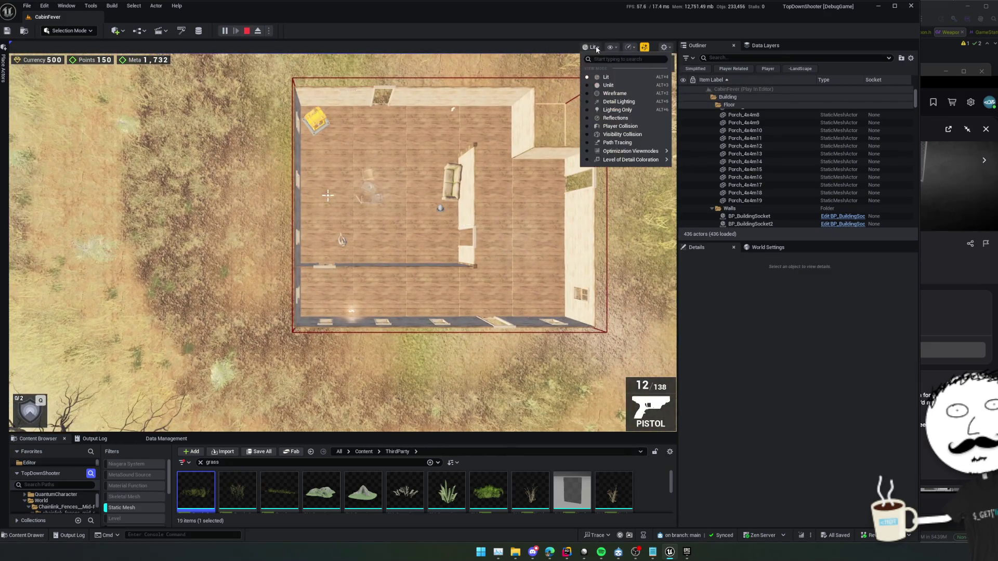
left_click(611, 47)
left_click(612, 48)
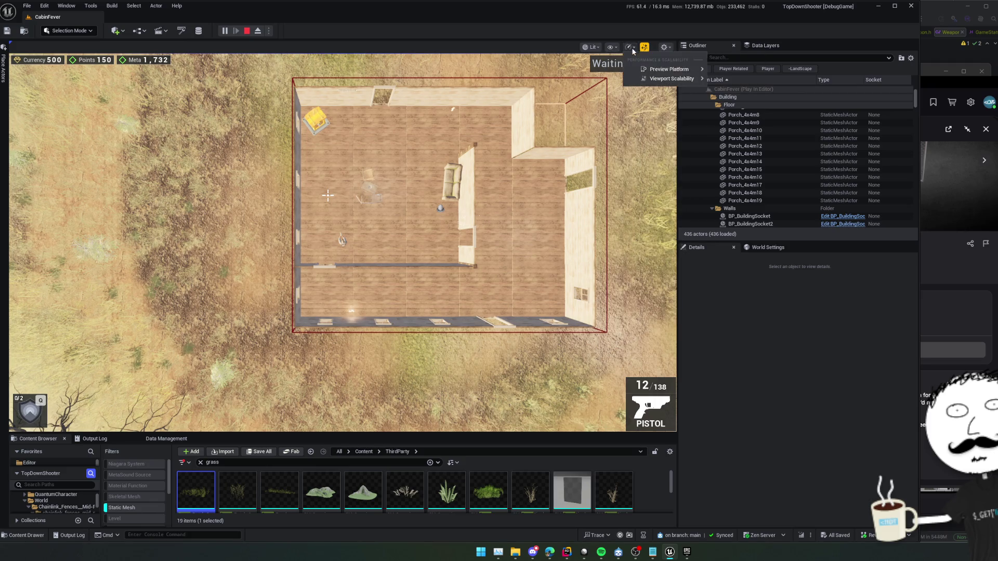
mouse_move(676, 79)
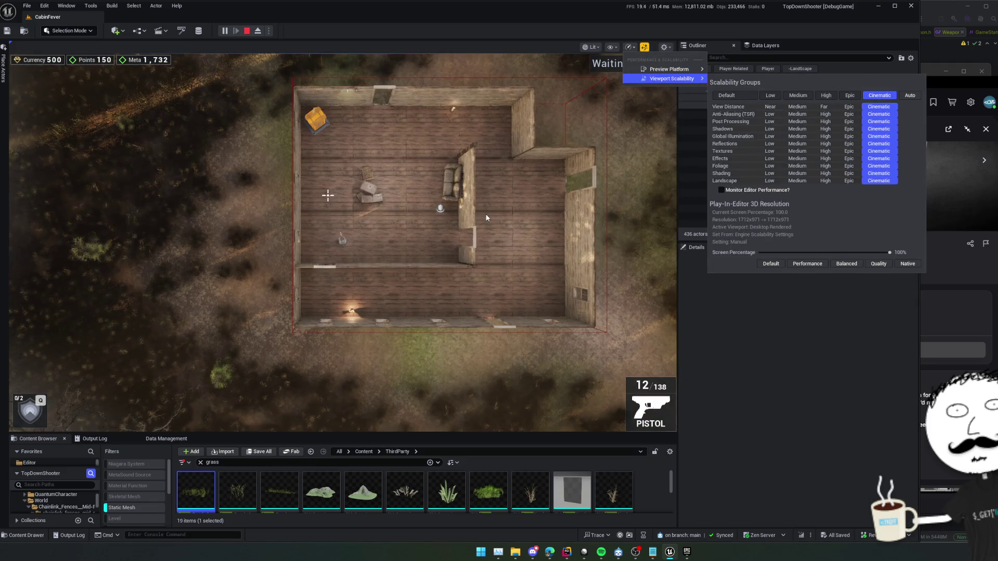
left_click(485, 214)
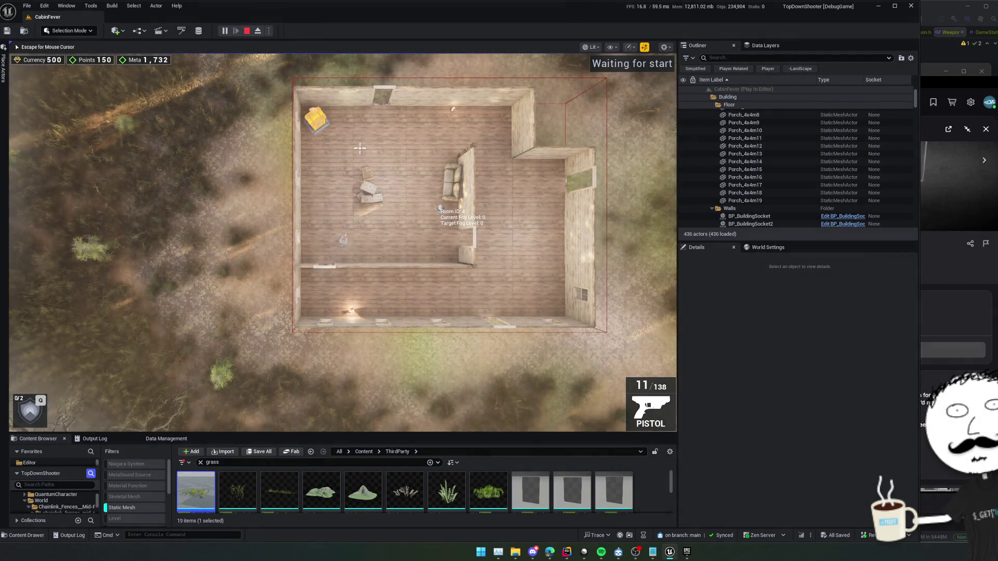
Step: Walk the character north out of the cabin, then south-west through the dry grass
scroll(364, 151, "down", 2)
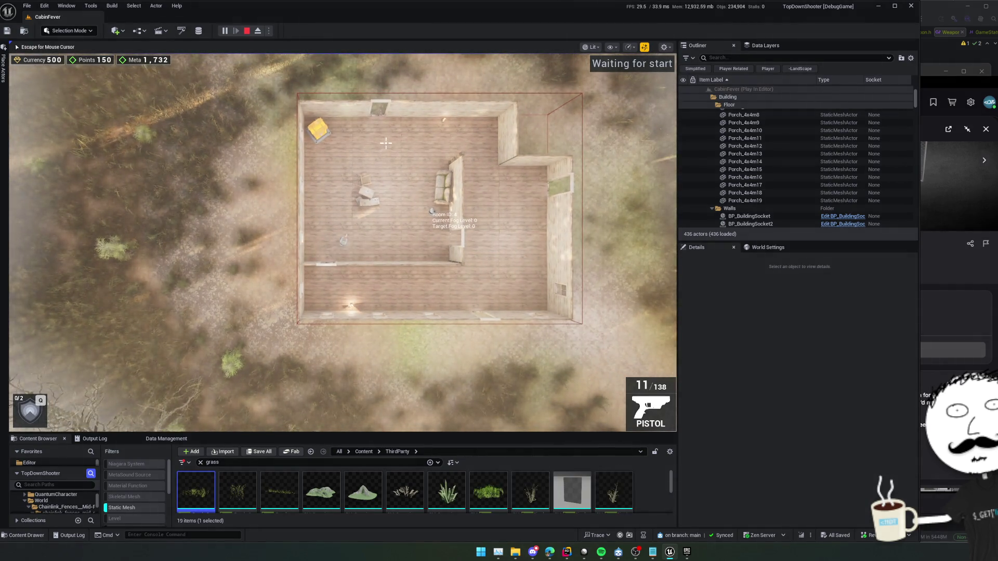
scroll(386, 144, "down", 3)
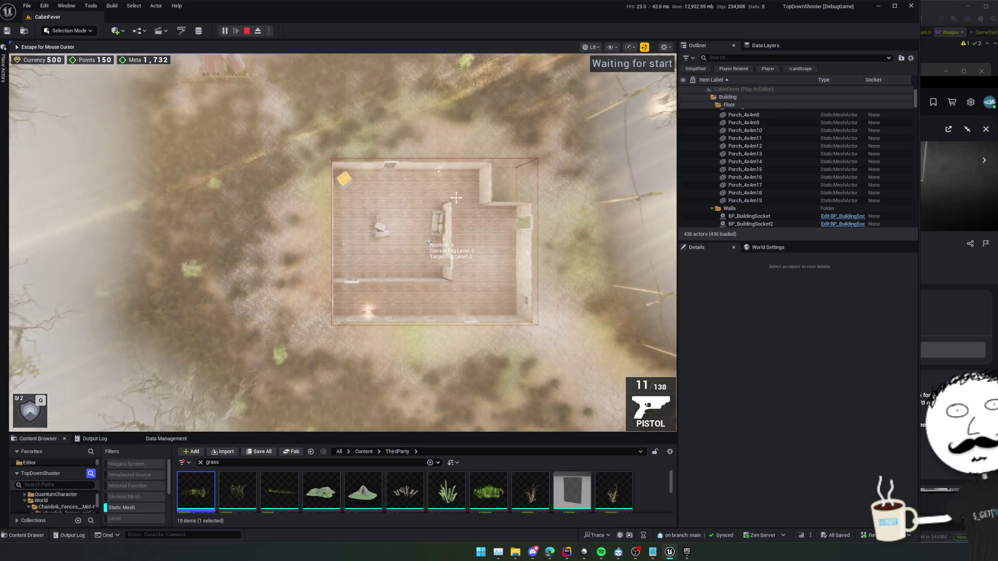
scroll(456, 198, "up", 5)
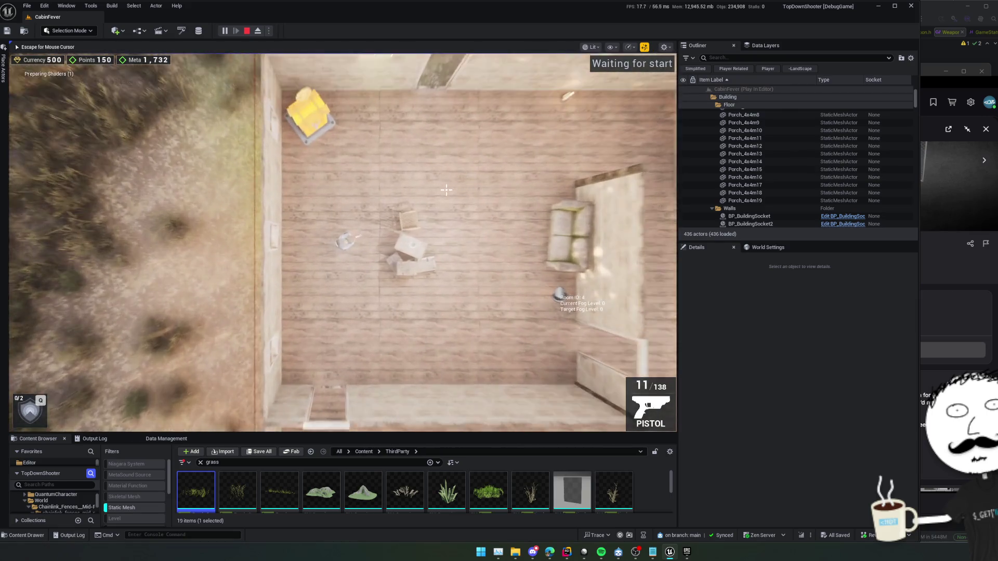
key("w")
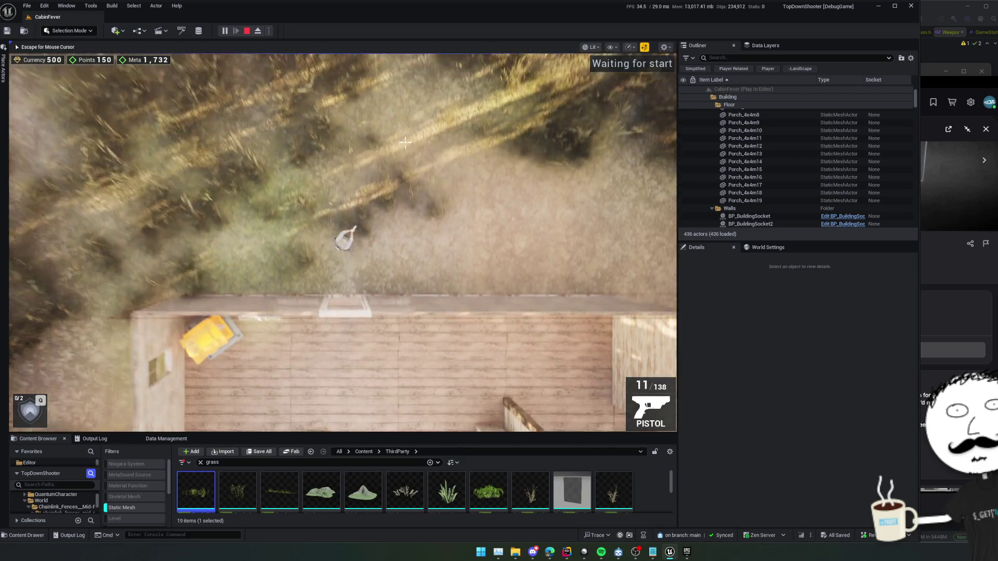
scroll(405, 142, "down", 2)
key("w")
key("a")
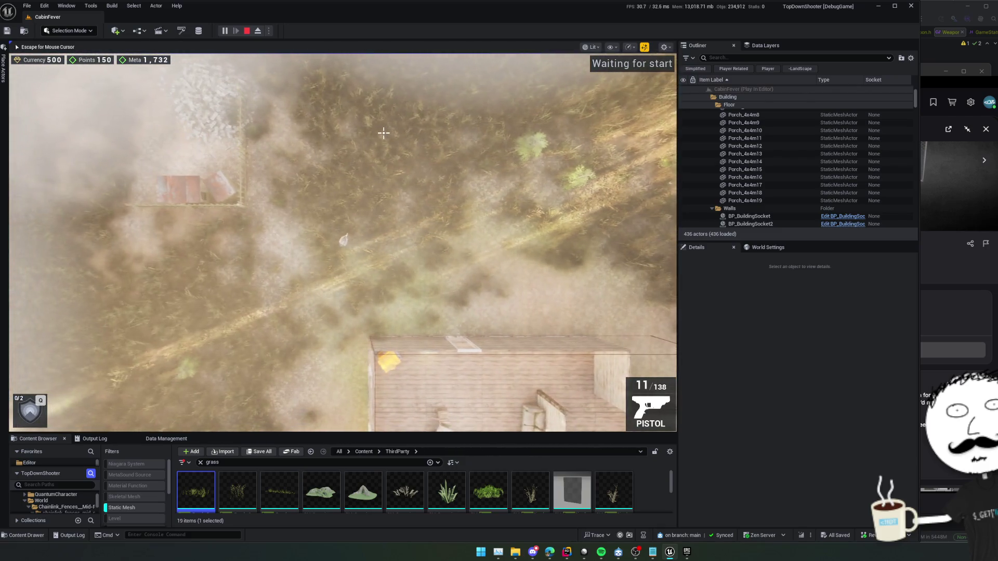
key("s")
key("a")
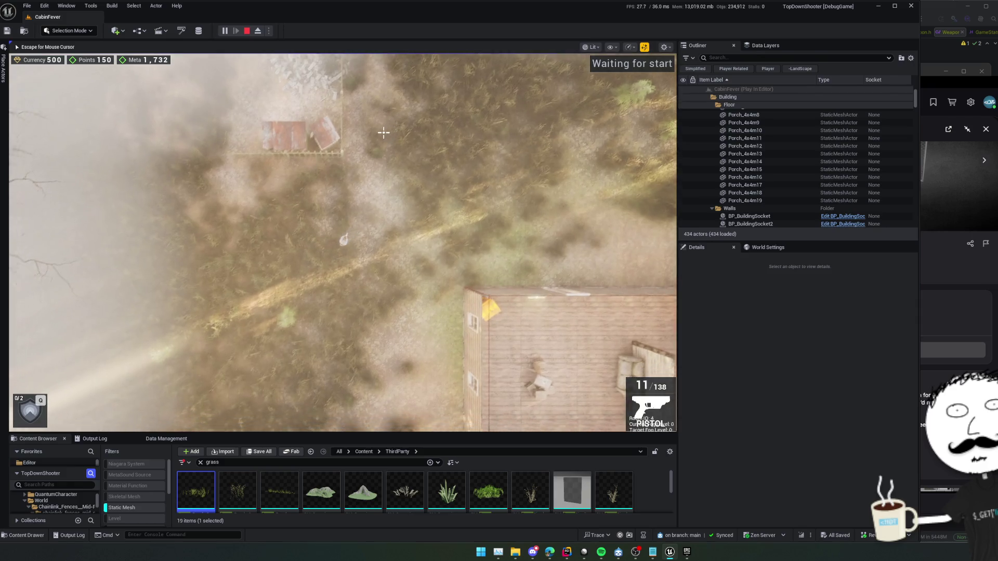
key("s")
key("a")
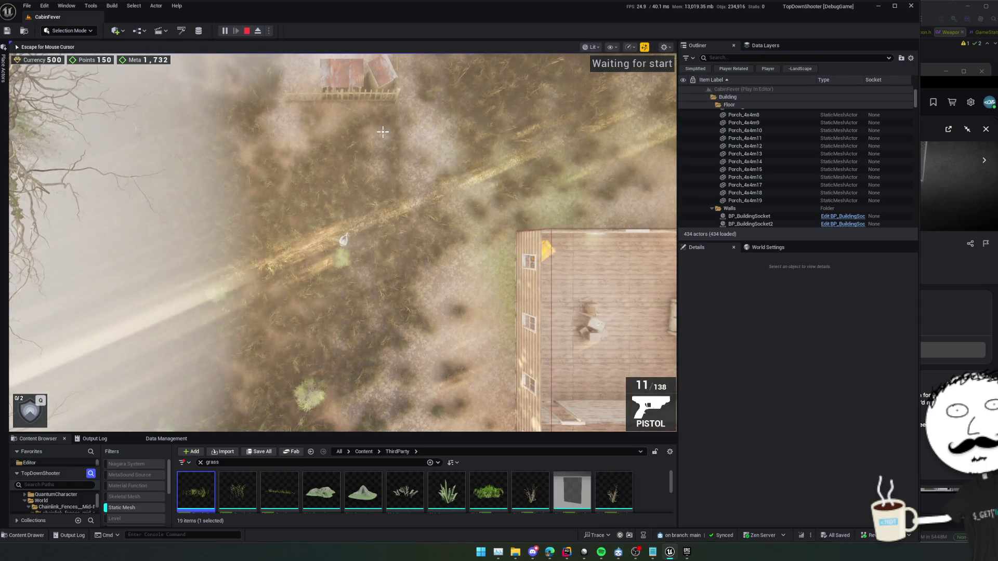
Step: Try the third-person camera, set viewport scalability to Low, and return to top-down view
key("v")
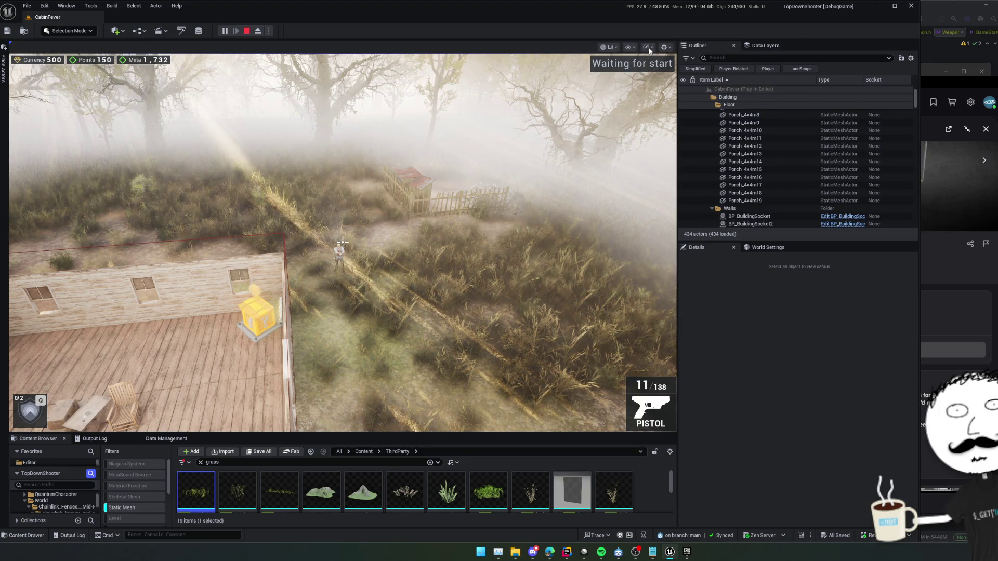
mouse_move(697, 78)
left_click(788, 96)
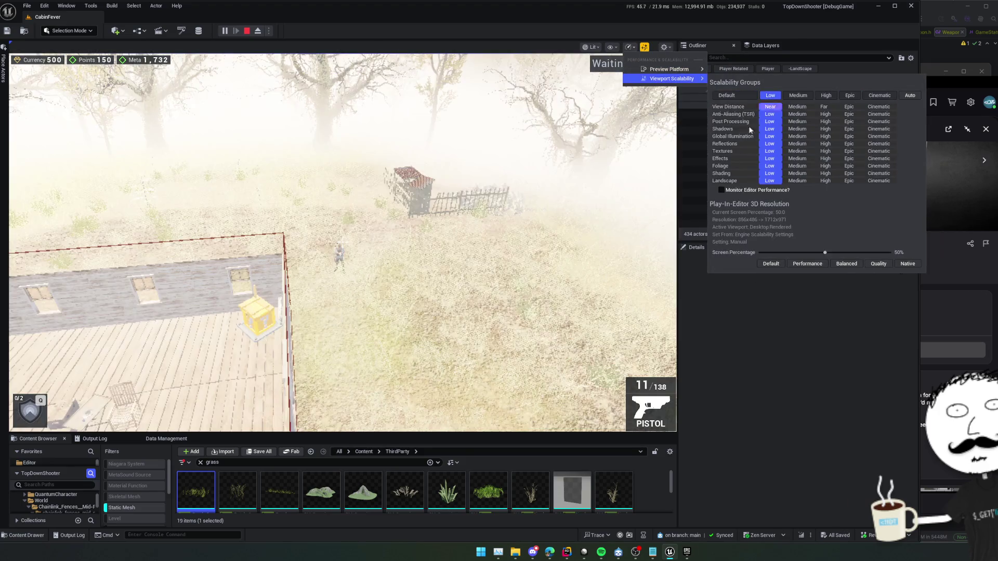
key("v")
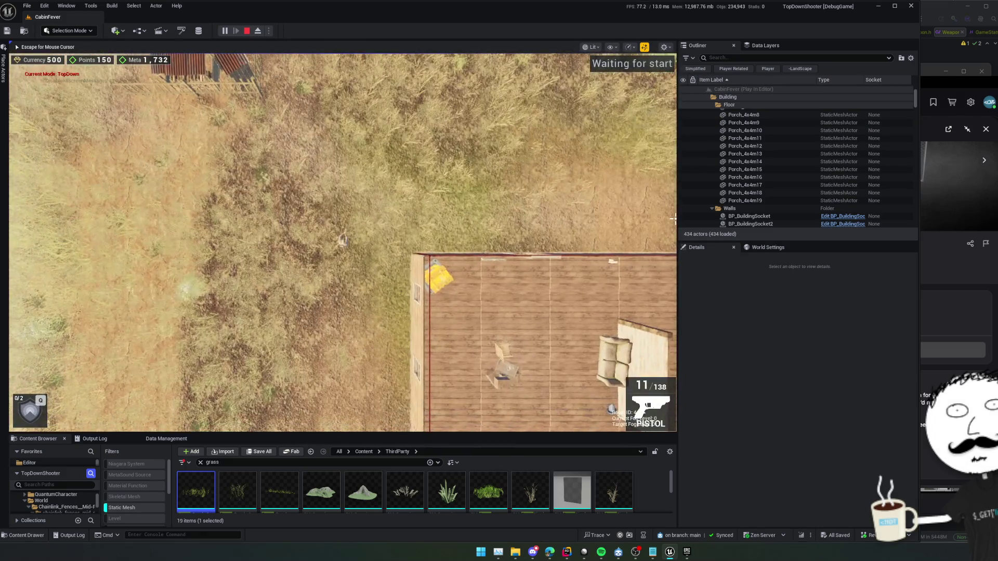